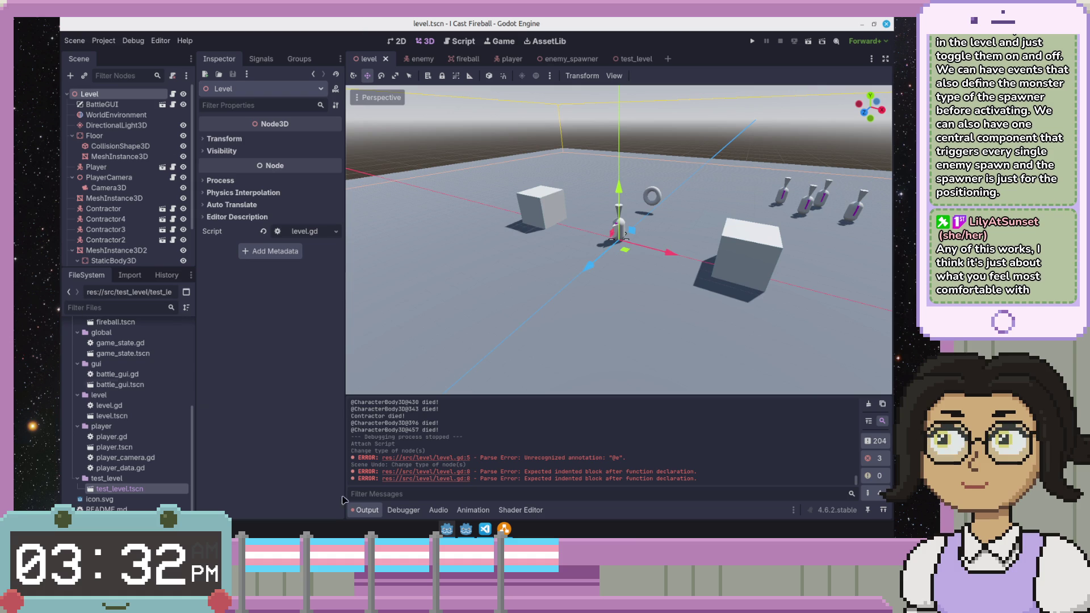
# - Add an AnimationPlayer child node under the Level node from the Animation panel
pyautogui.click(473, 510)
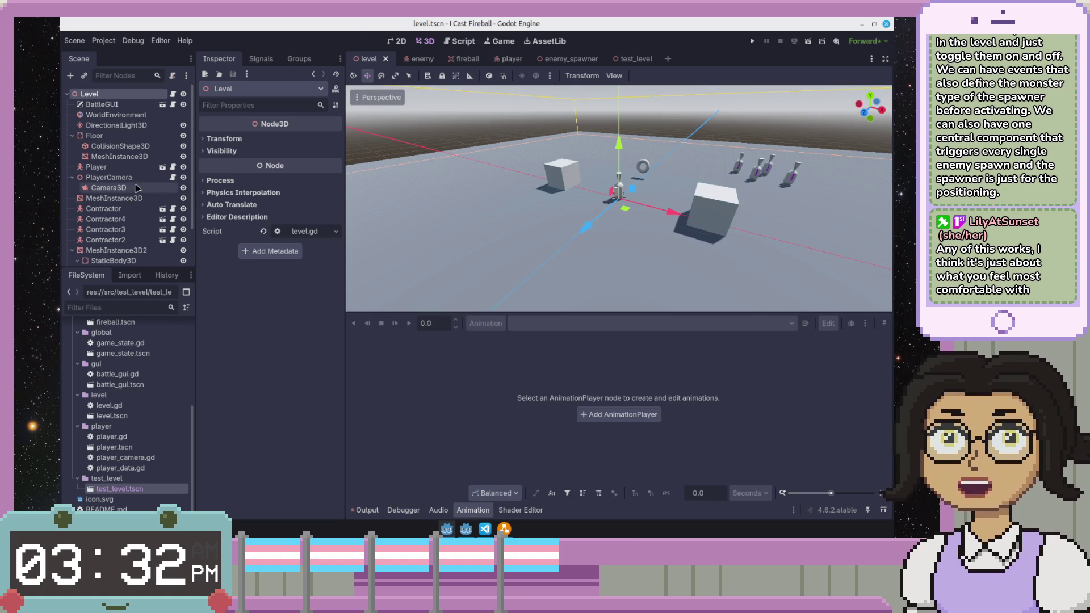
pyautogui.rightClick(132, 99)
pyautogui.click(175, 121)
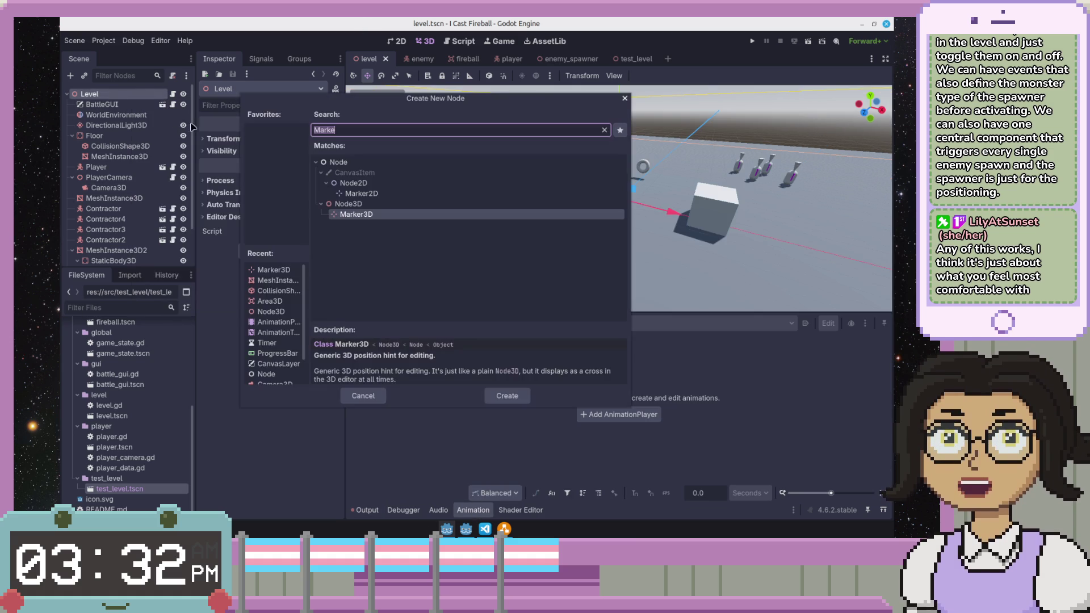
pyautogui.write('anim')
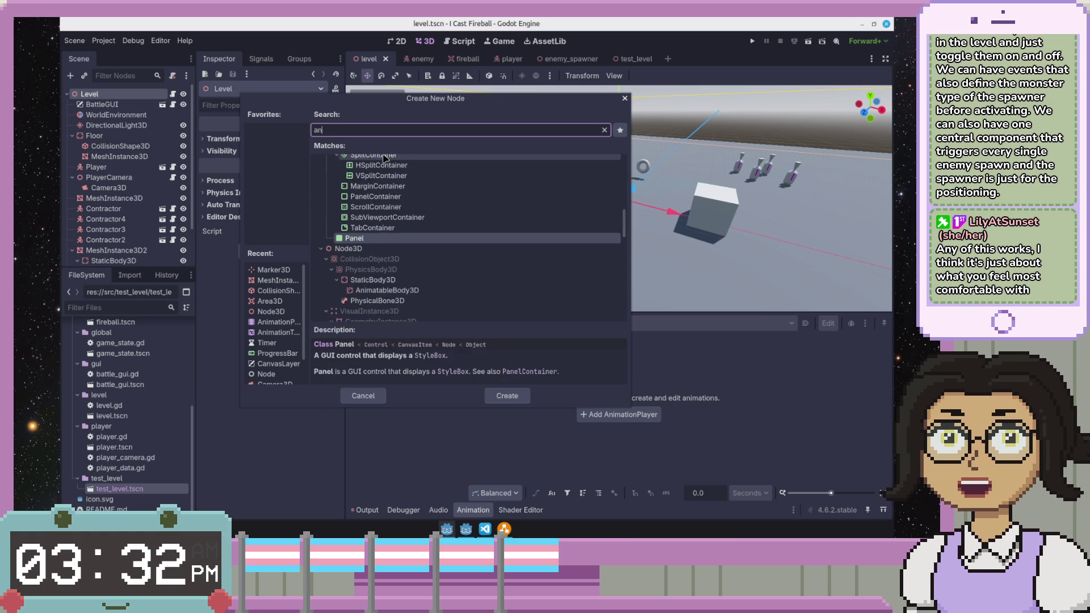
pyautogui.doubleClick(374, 304)
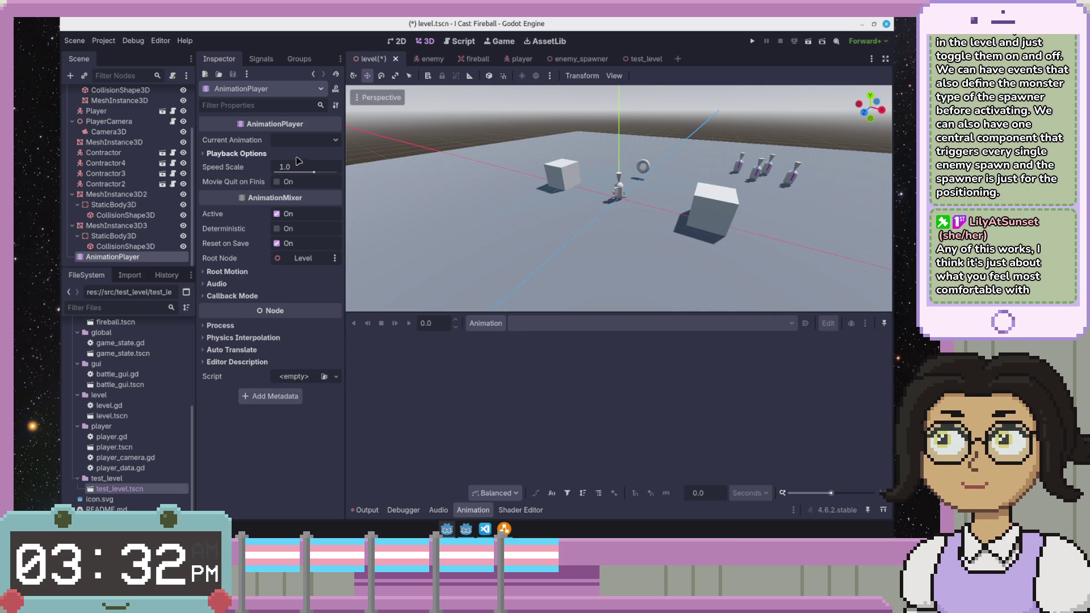
pyautogui.click(221, 153)
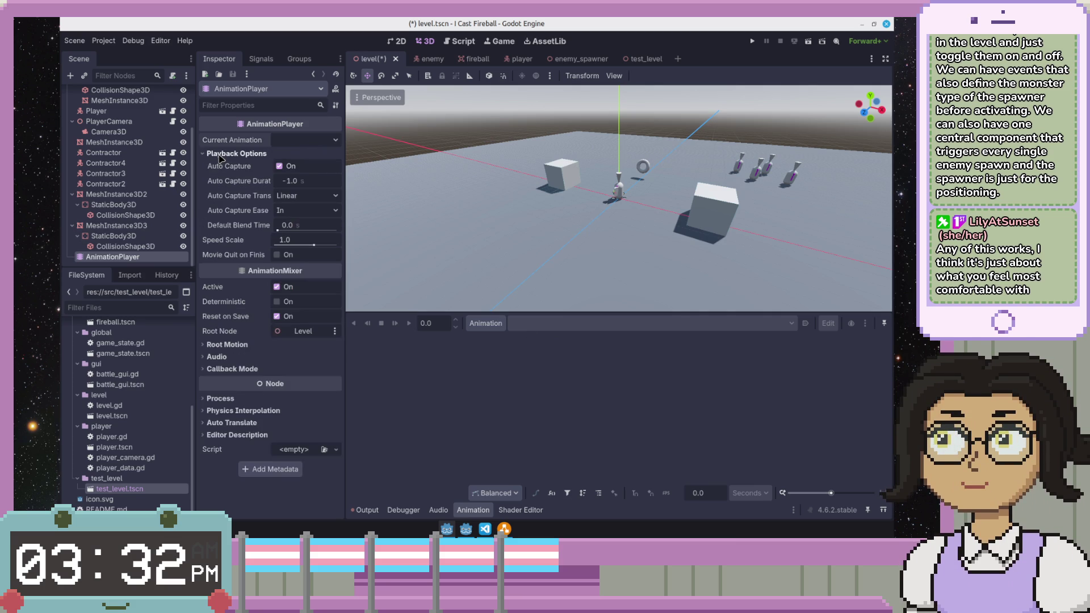
pyautogui.click(221, 155)
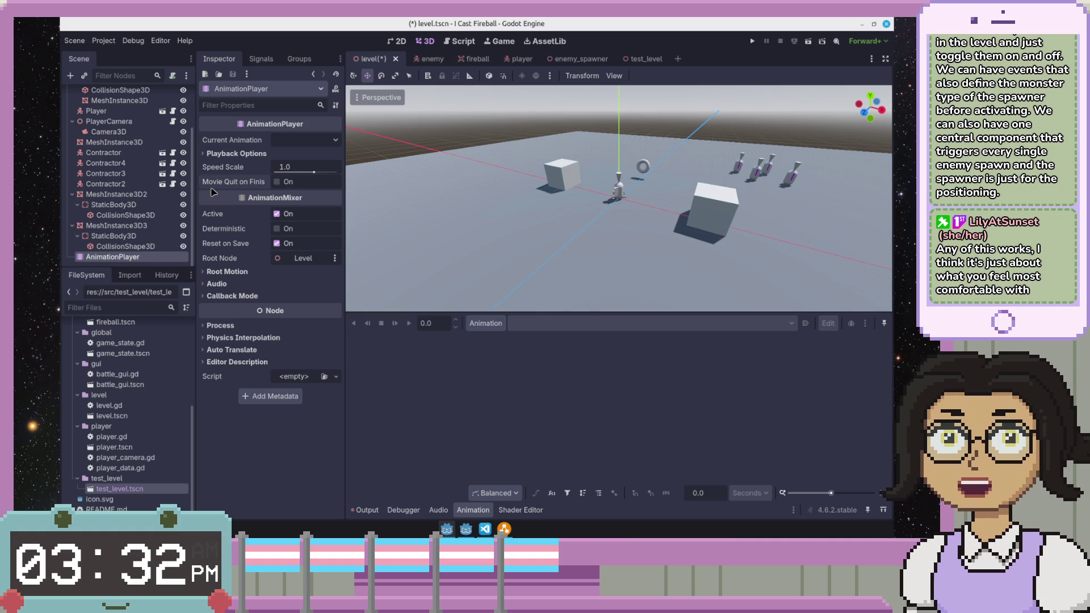
pyautogui.click(230, 155)
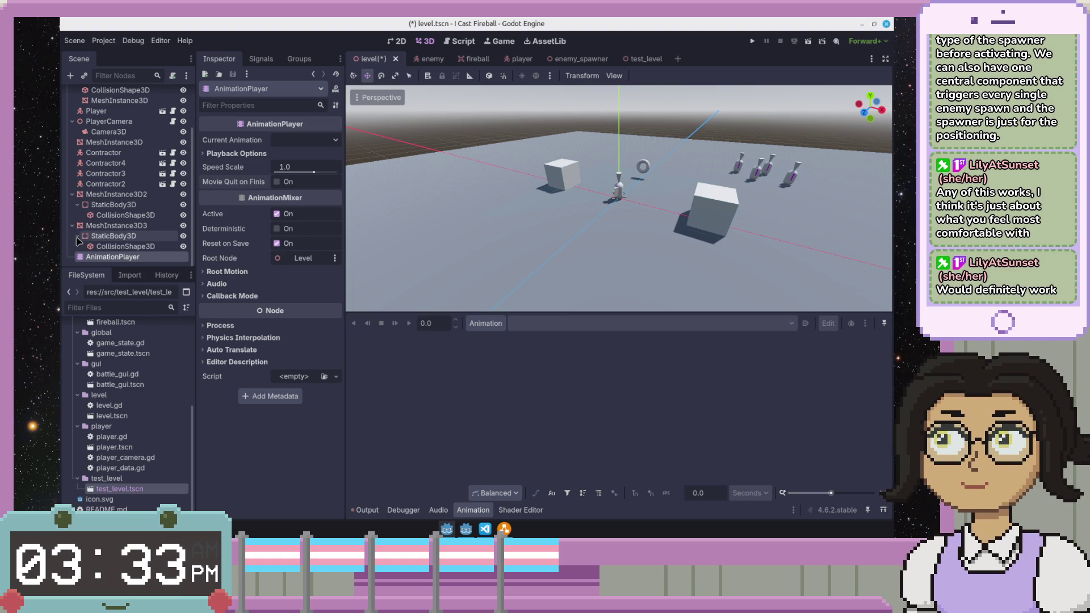
# - Create a new animation named spawn_enemies on the AnimationPlayer, keeping the default root node
pyautogui.click(298, 258)
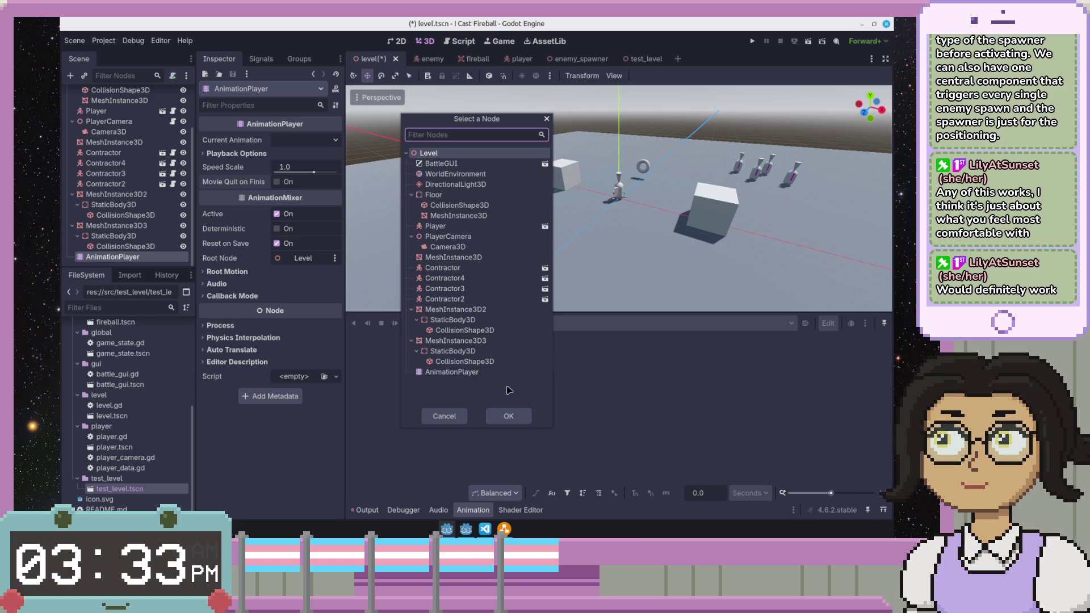
pyautogui.click(445, 417)
pyautogui.click(486, 323)
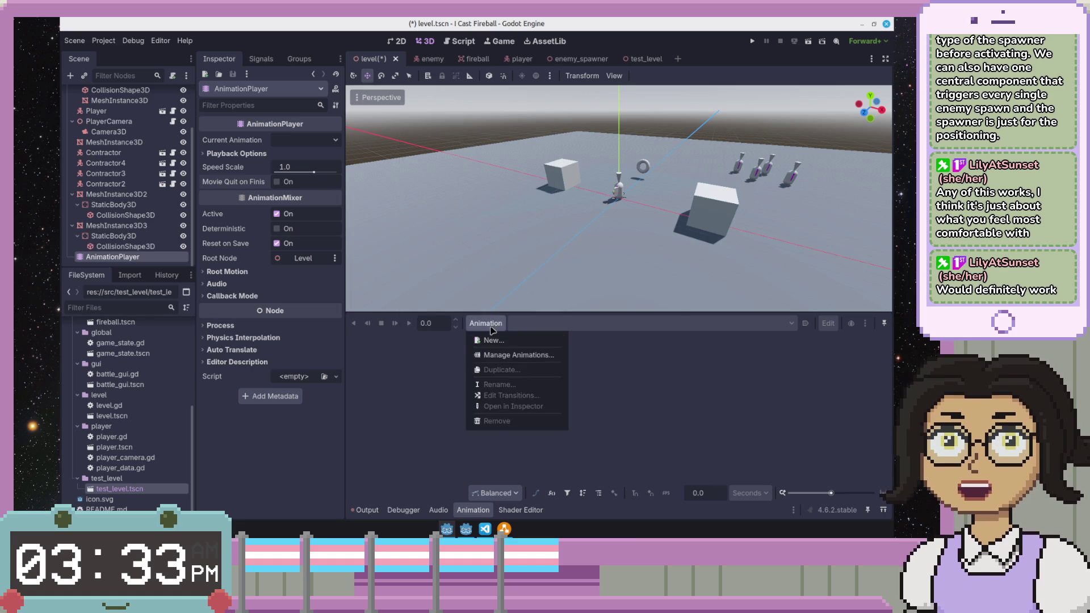
pyautogui.write('spawn_enemies')
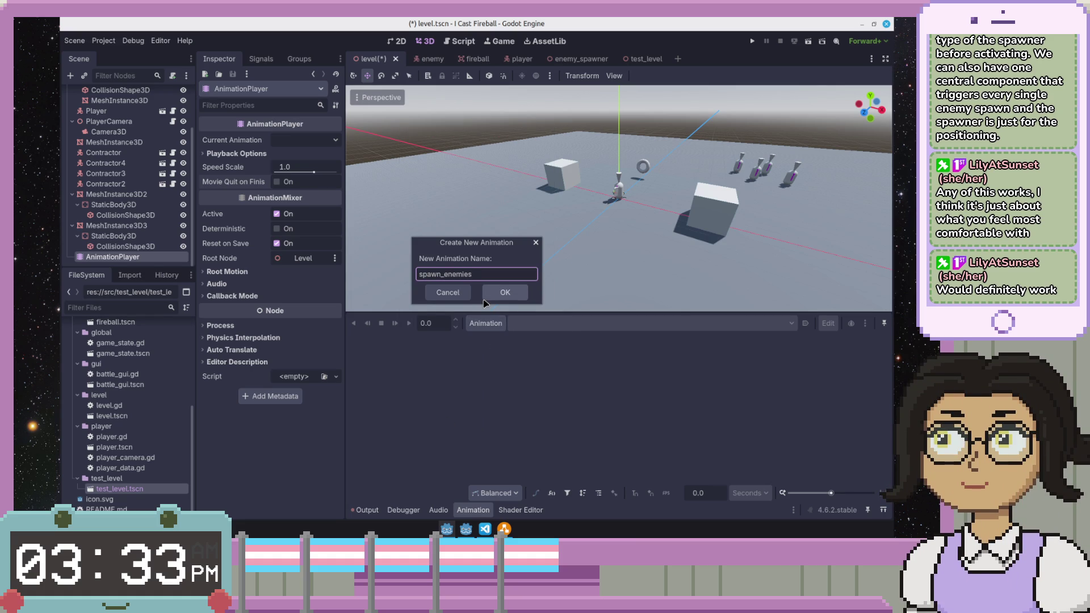
pyautogui.click(492, 297)
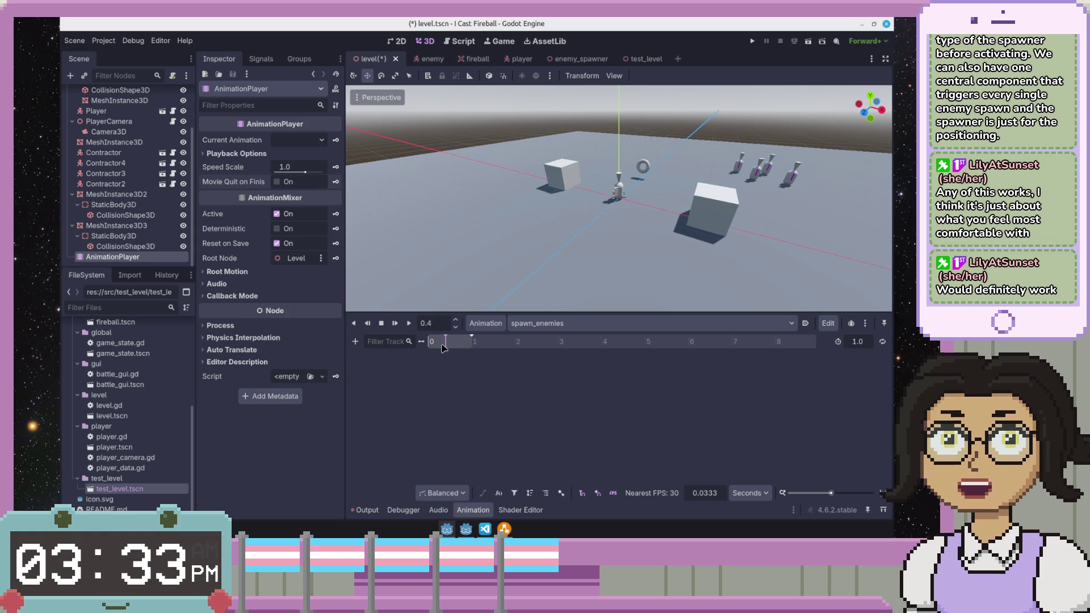
# - Stretch the spawn_enemies animation length out to about 25.7 seconds
pyautogui.moveTo(487, 337); pyautogui.dragTo(751, 350)
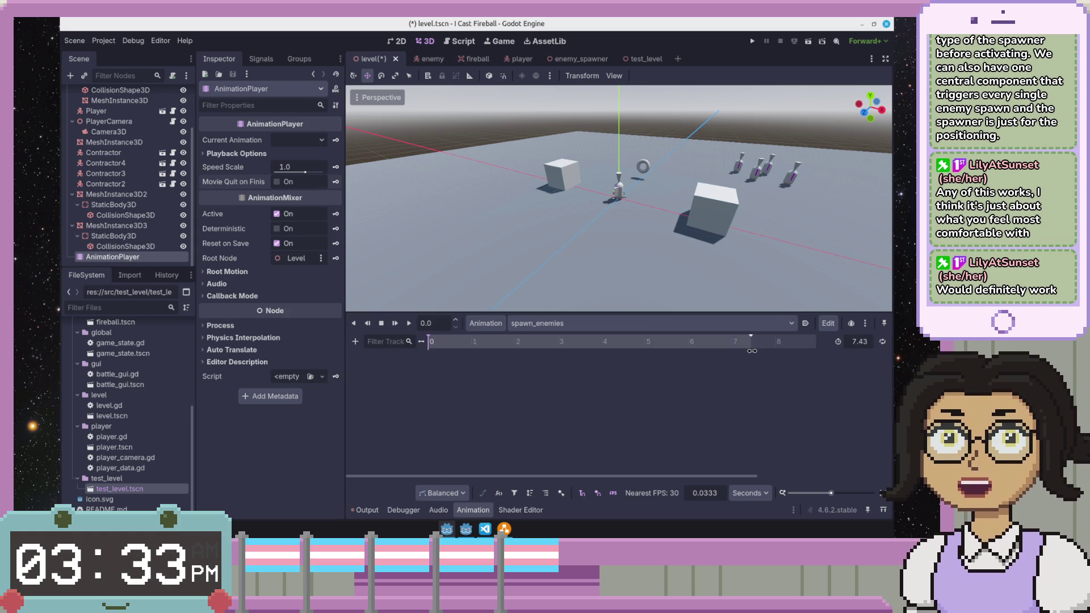
pyautogui.scroll(-2, 751, 350)
pyautogui.scroll(-2, 752, 350)
pyautogui.scroll(-1, 752, 349)
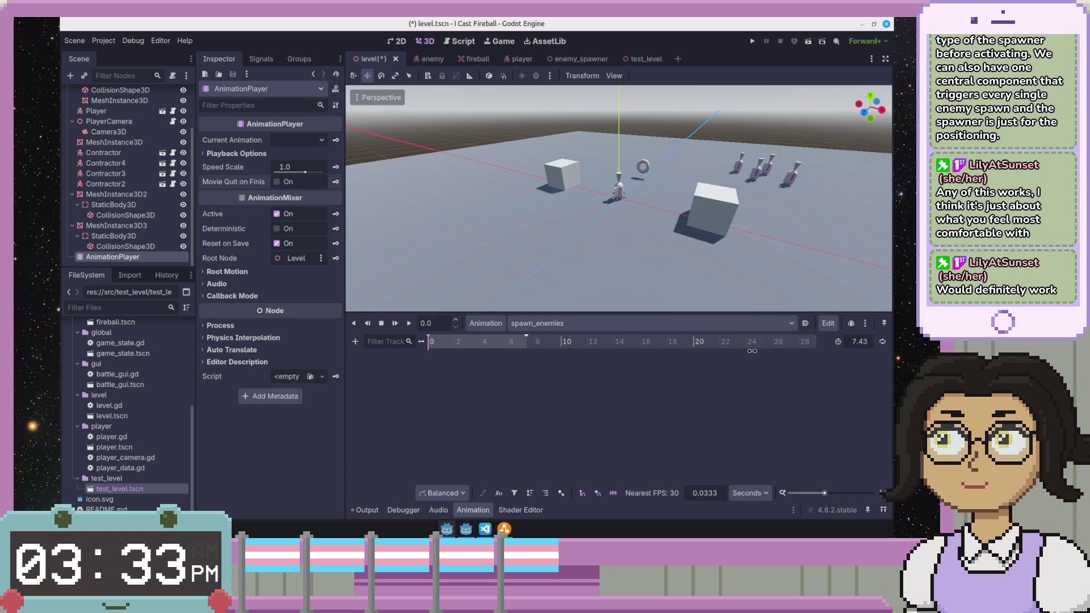
pyautogui.moveTo(522, 337); pyautogui.dragTo(769, 341)
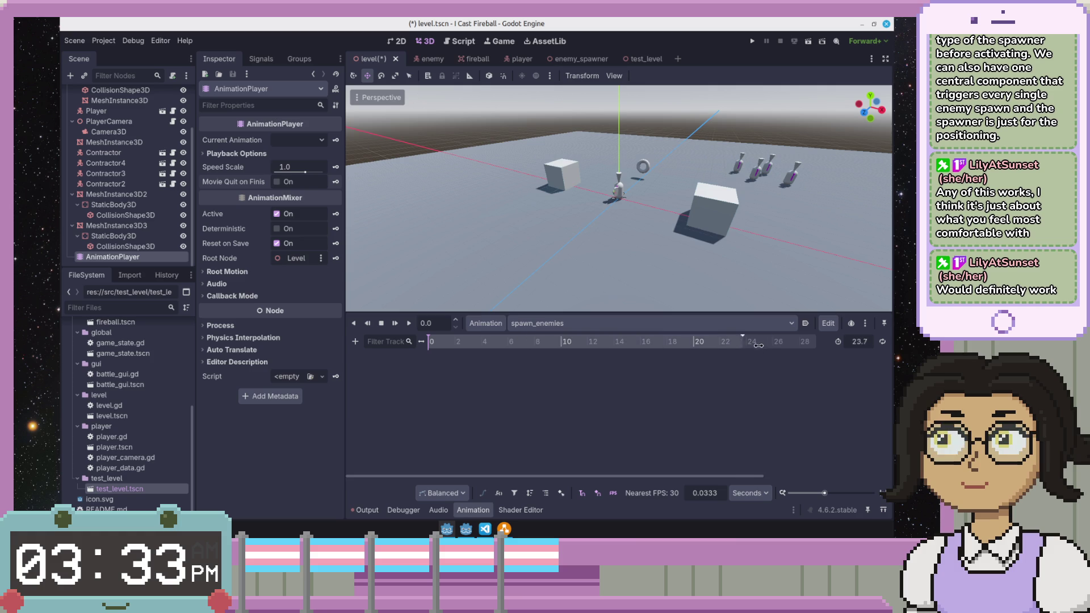
pyautogui.scroll(3, 145, 228)
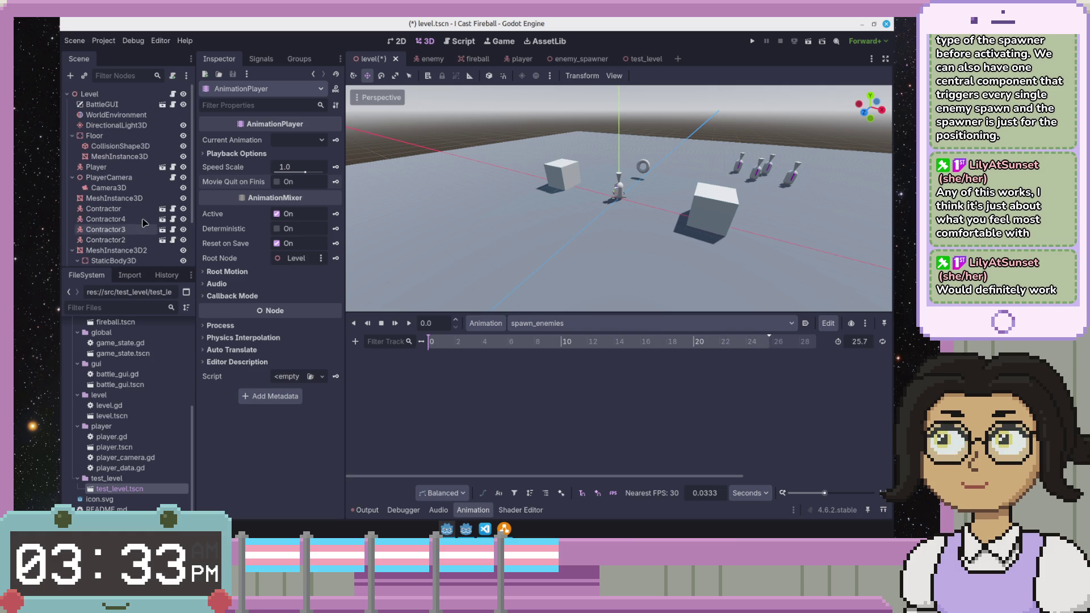
pyautogui.click(354, 341)
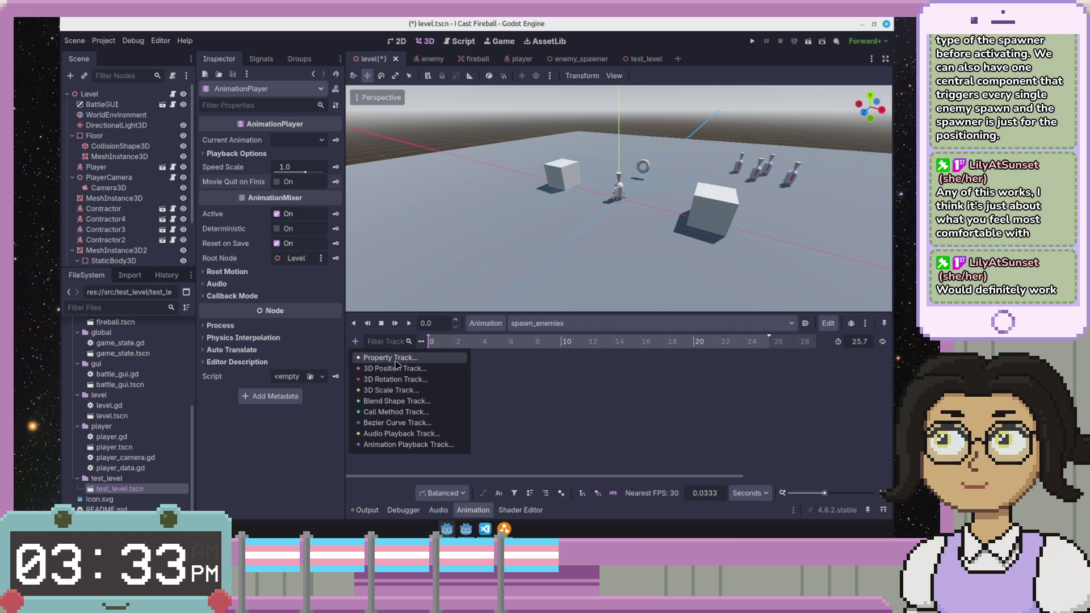
# - Add a Call Method track targeting the Level node, cancelling the method key insertion
pyautogui.click(394, 411)
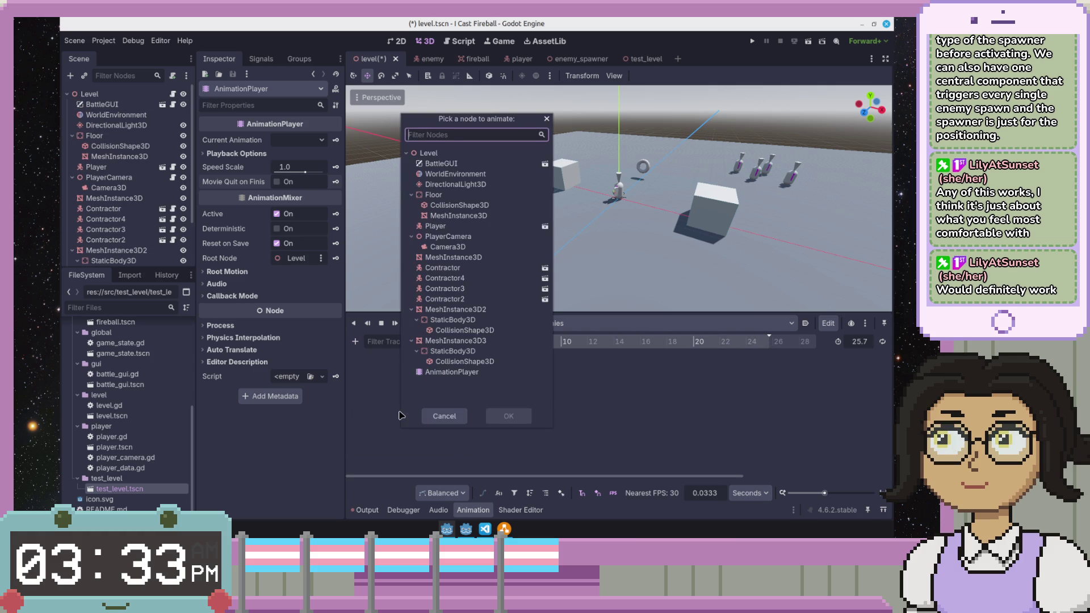
pyautogui.doubleClick(477, 153)
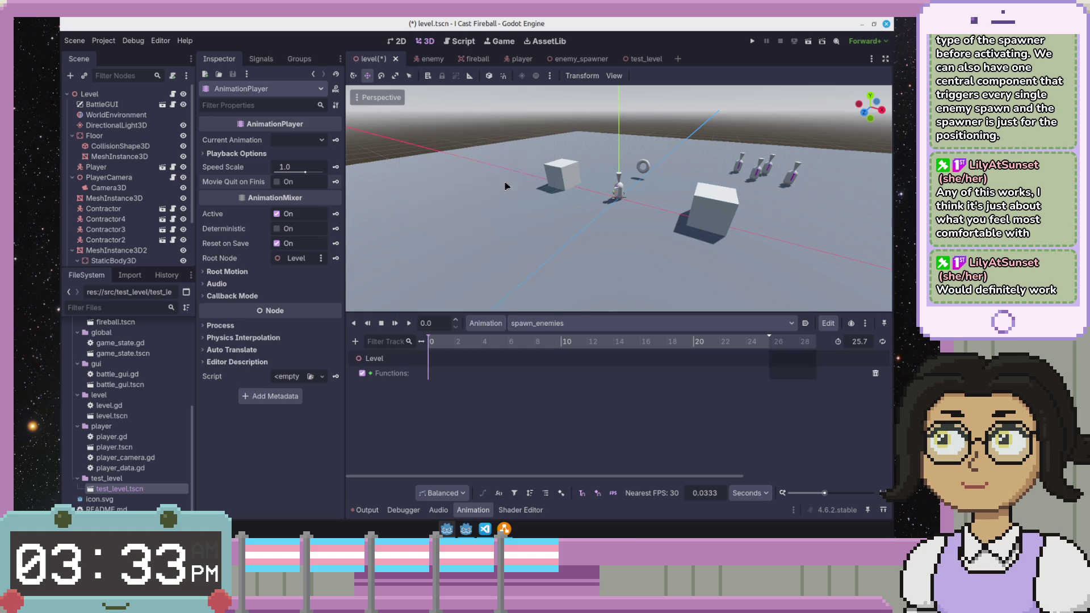
pyautogui.rightClick(433, 378)
pyautogui.click(446, 383)
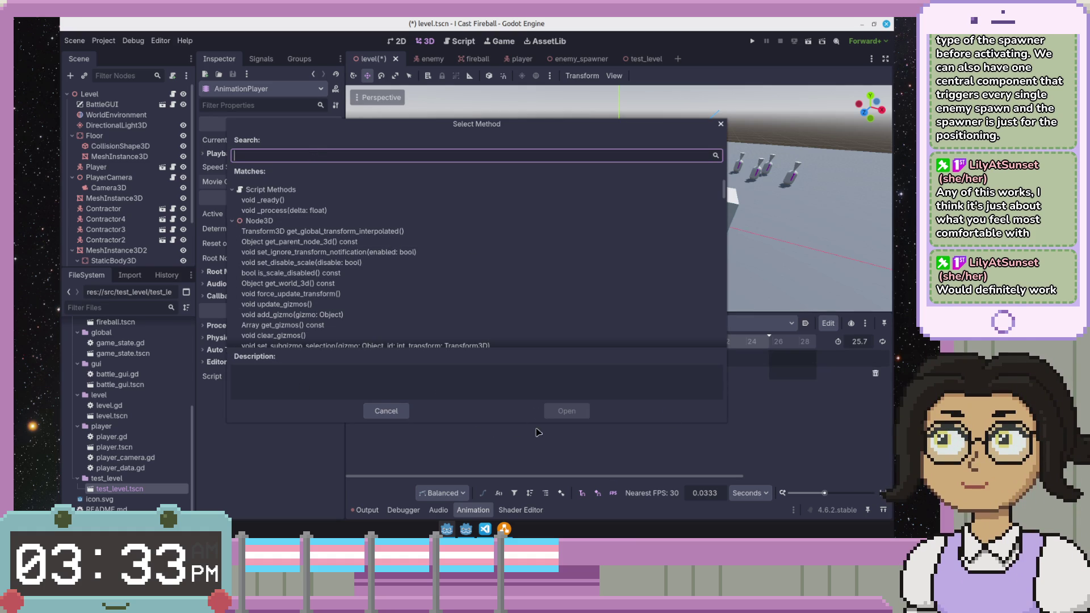
pyautogui.click(386, 411)
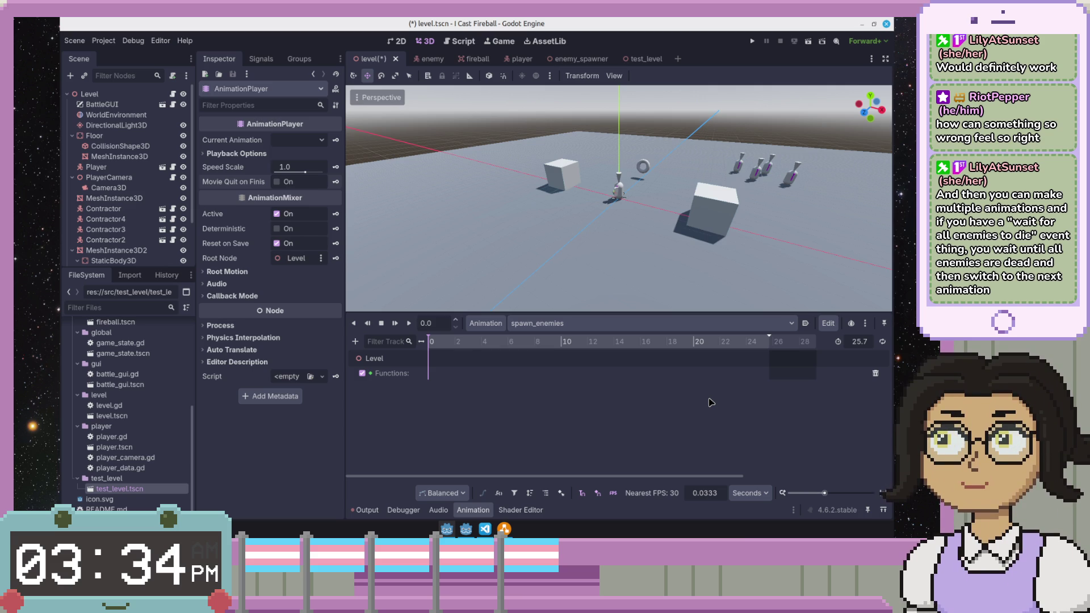
pyautogui.scroll(-1, 710, 402)
pyautogui.scroll(-1, 710, 402)
pyautogui.scroll(-1, 711, 402)
pyautogui.scroll(-1, 710, 401)
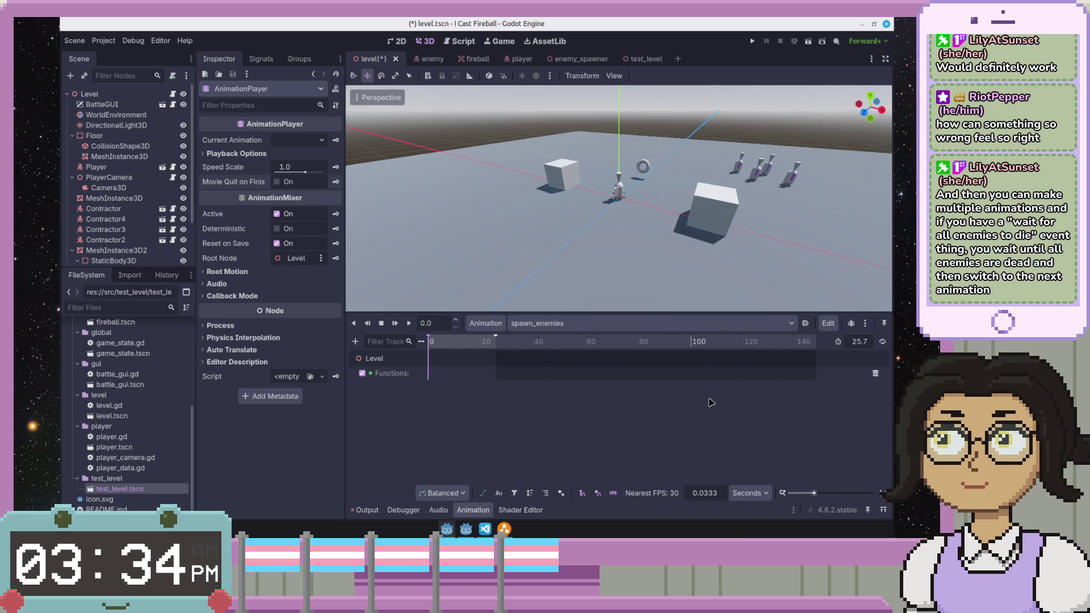
pyautogui.scroll(-2, 710, 402)
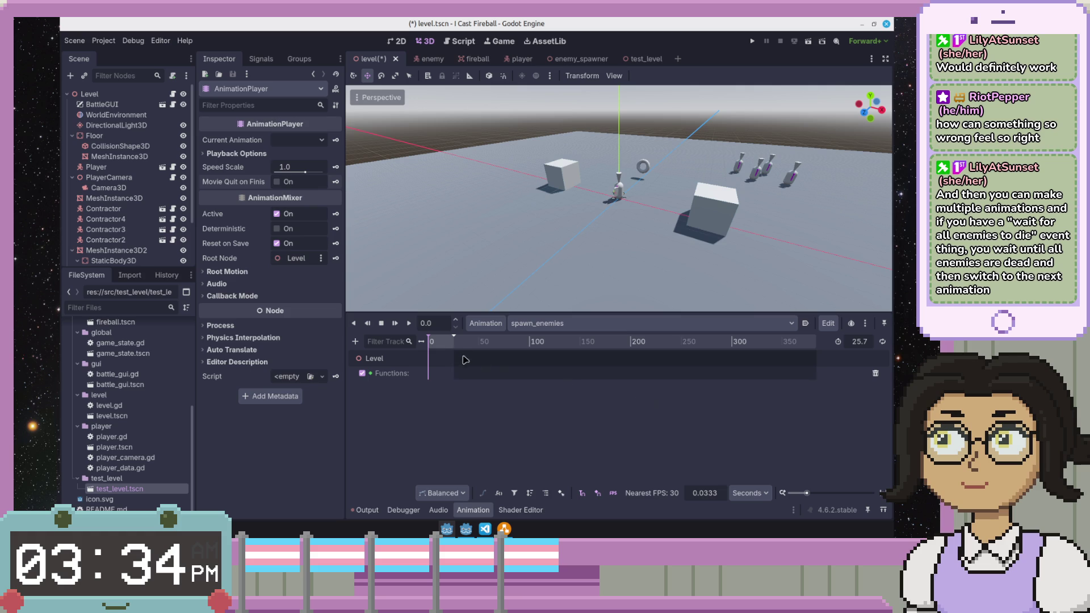
# - Drag the end marker so spawn_enemies lasts about 293 seconds
pyautogui.moveTo(454, 336); pyautogui.dragTo(725, 356)
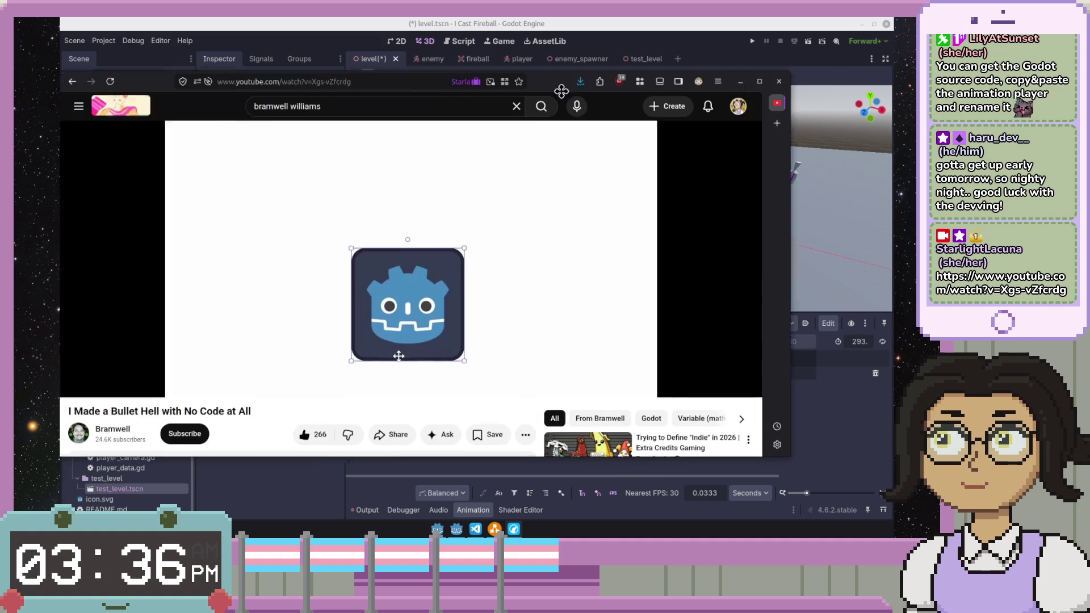
# - Bring the browser over the editor, enlarge it and play 'I Made a Bullet Hell with No Code at All'
pyautogui.moveTo(0, 92)
pyautogui.mouseDown()
pyautogui.moveTo(594, 89)
pyautogui.moveTo(550, 37)
pyautogui.mouseUp()
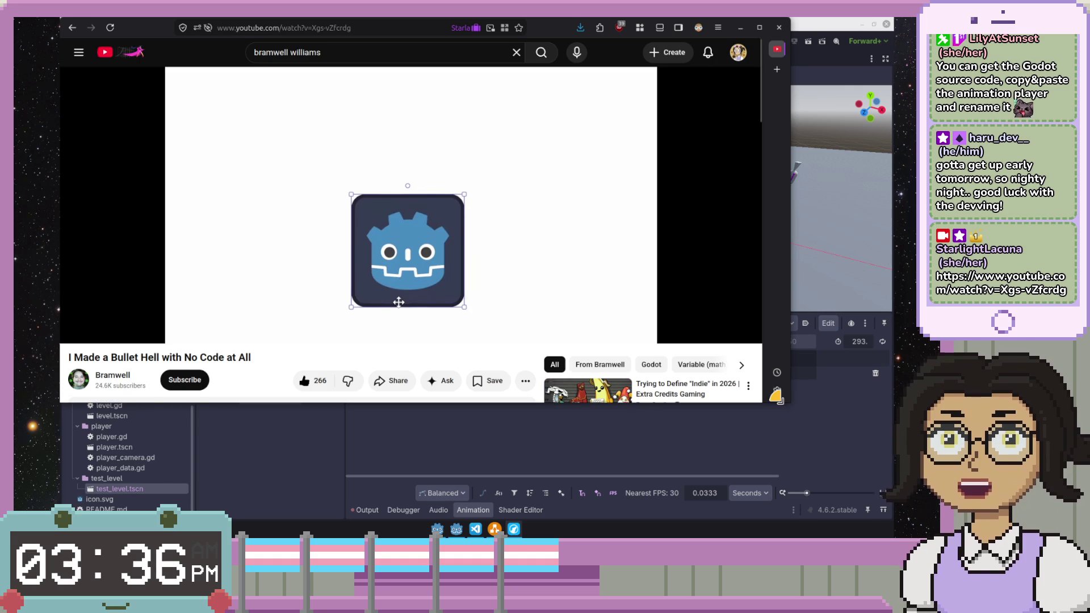
pyautogui.moveTo(780, 396); pyautogui.dragTo(885, 518)
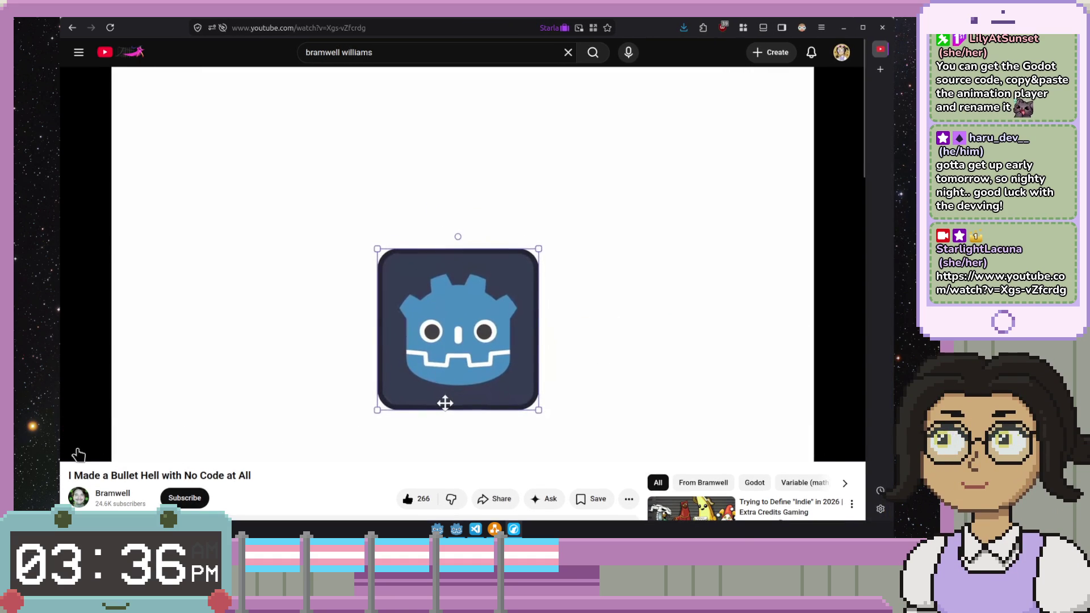
pyautogui.moveTo(102, 447)
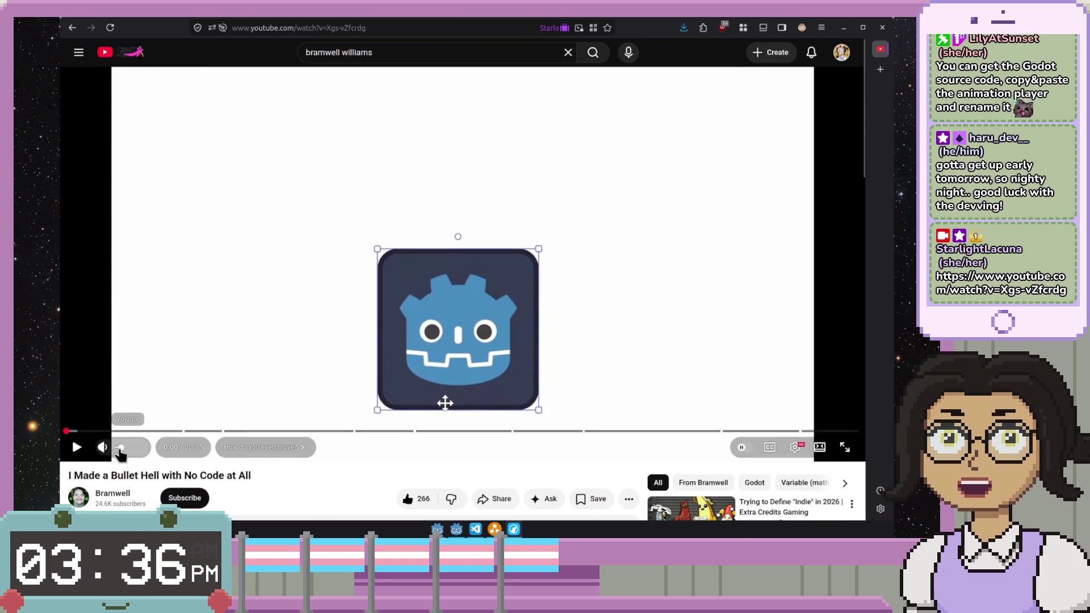
pyautogui.click(220, 355)
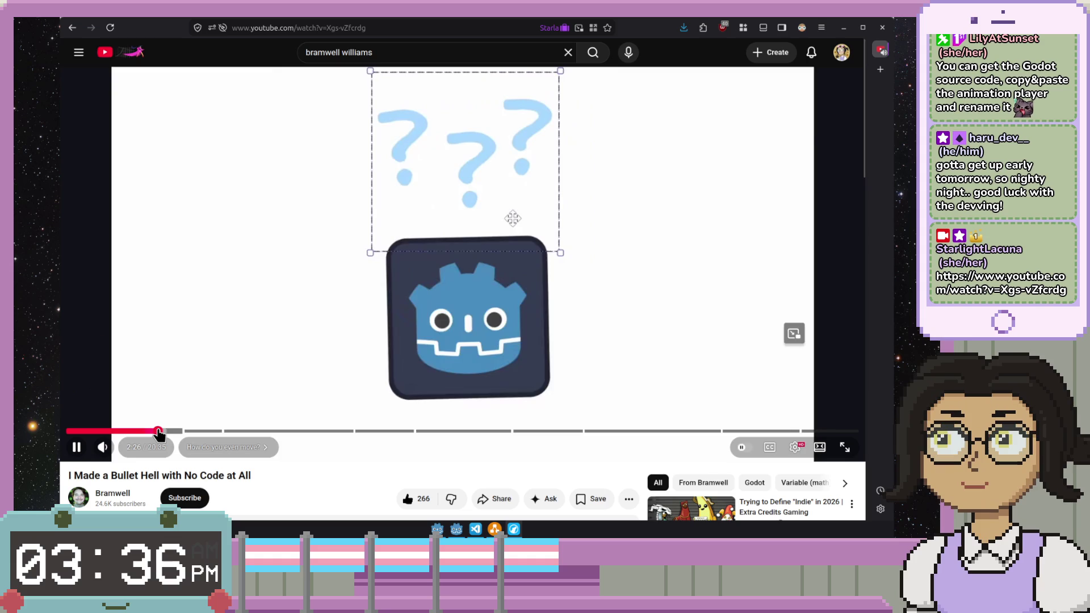
# - Seek around the tutorial's AnimationPlayer explanation and pause on the diagram
pyautogui.click(160, 431)
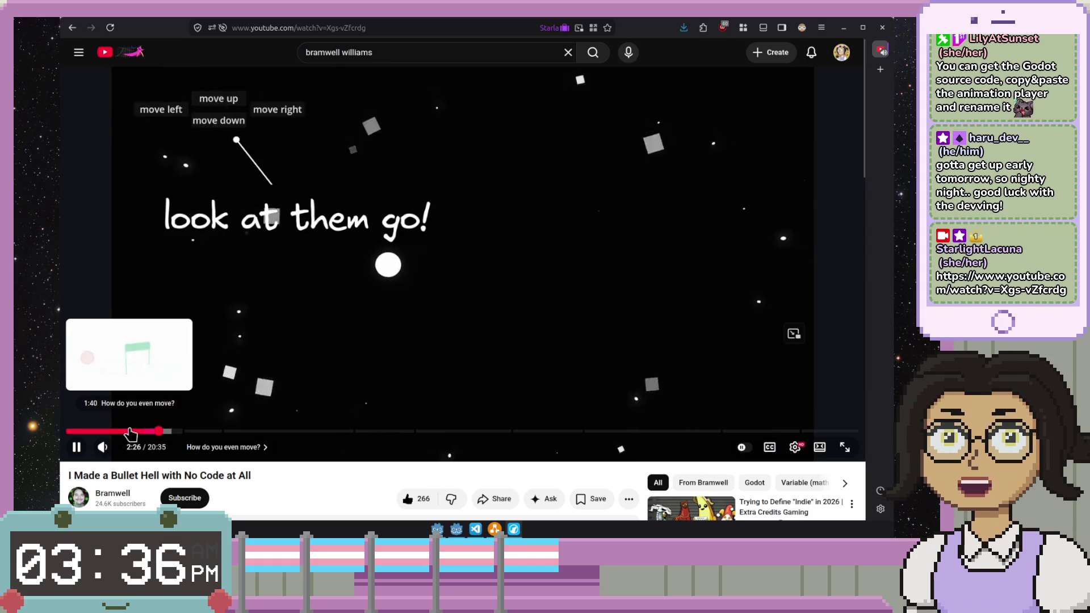
pyautogui.click(129, 434)
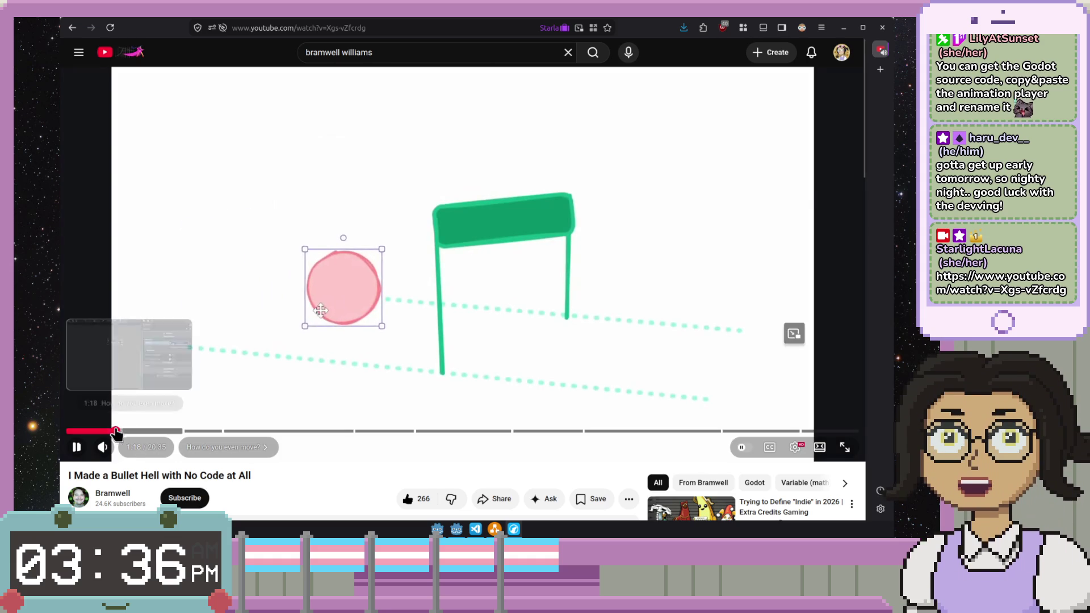
pyautogui.click(117, 432)
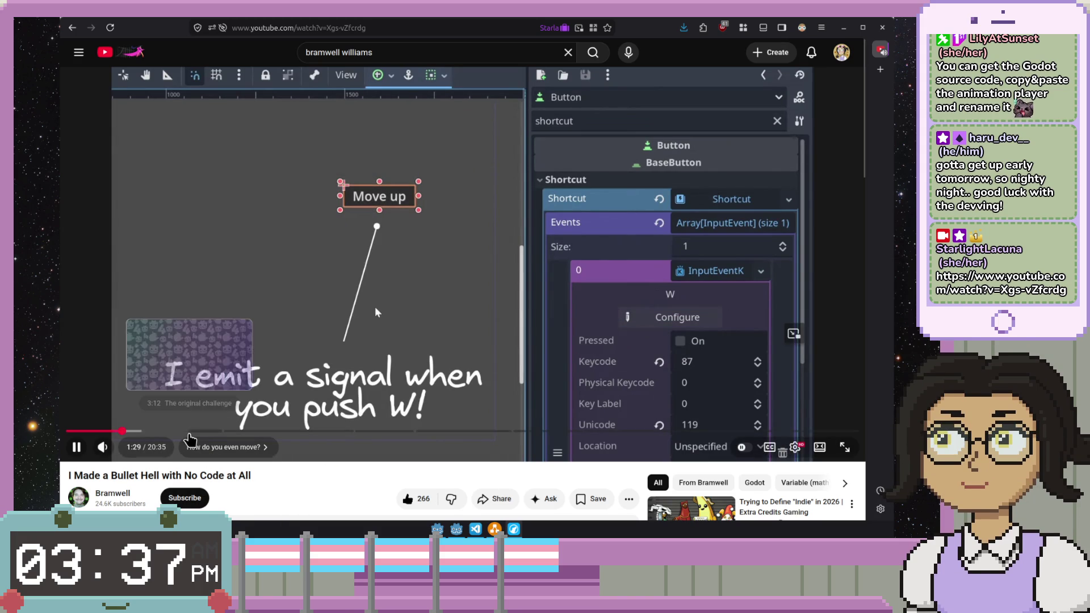
pyautogui.moveTo(627, 432)
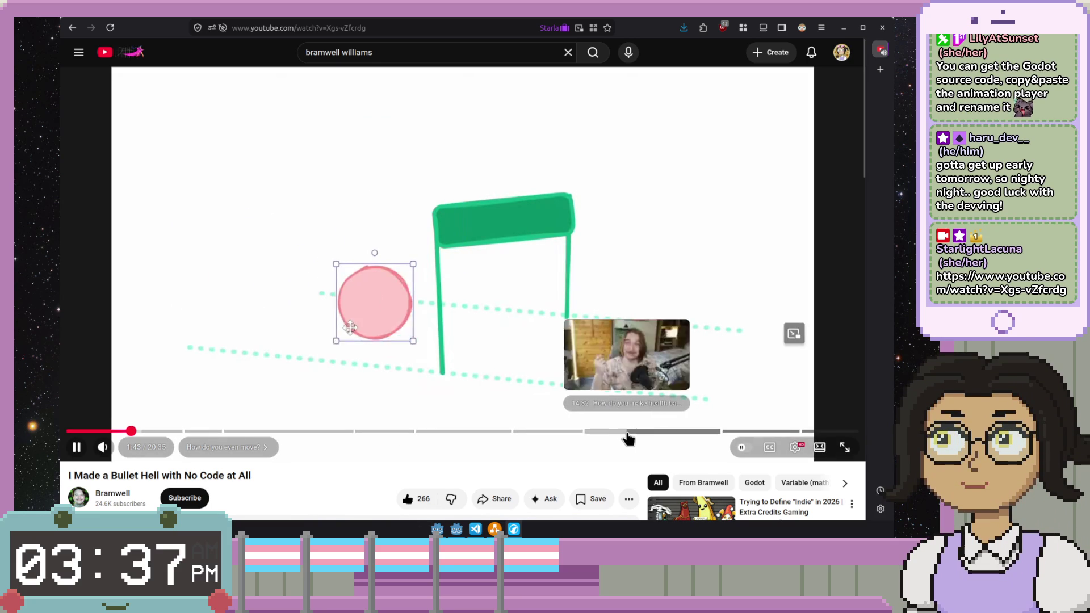
pyautogui.click(555, 433)
pyautogui.click(524, 433)
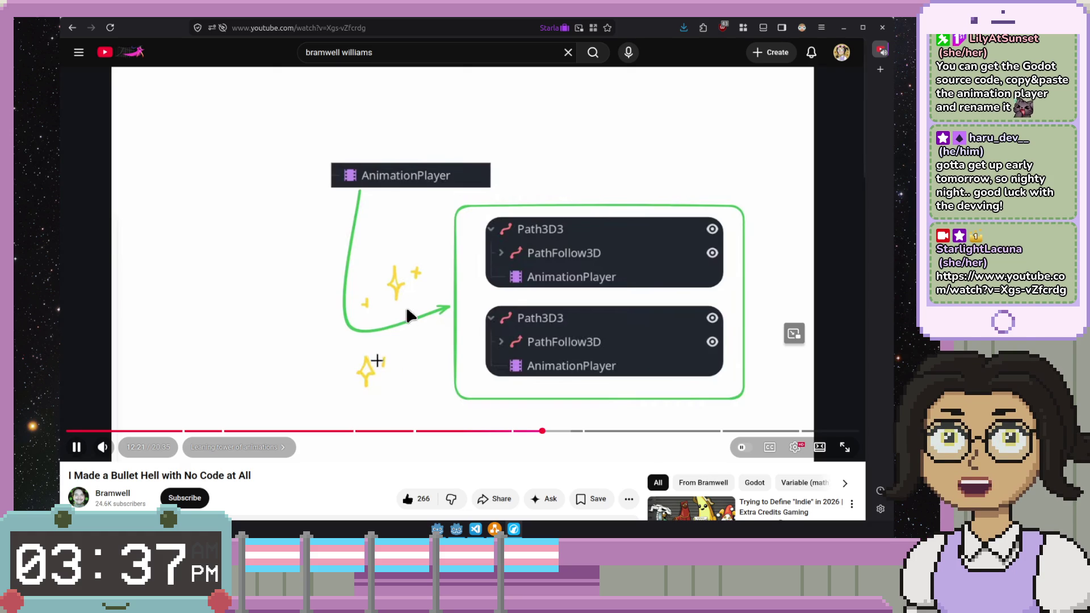
pyautogui.click(377, 292)
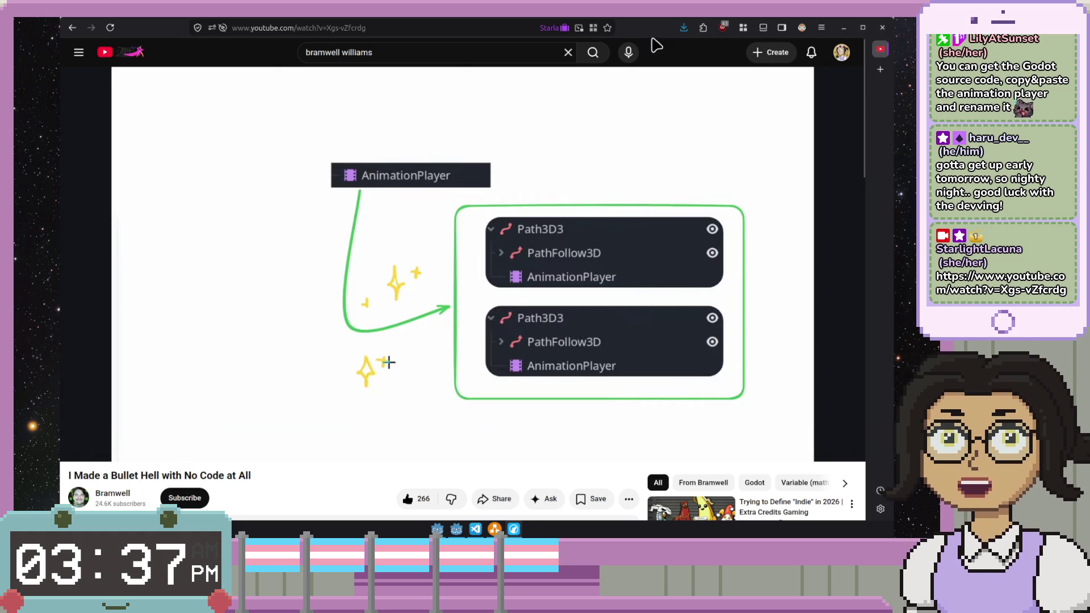
# - Move the browser aside and switch focus back to the Godot editor
pyautogui.moveTo(633, 34); pyautogui.dragTo(477, 34)
pyautogui.hotkey('alt', 'Tab')
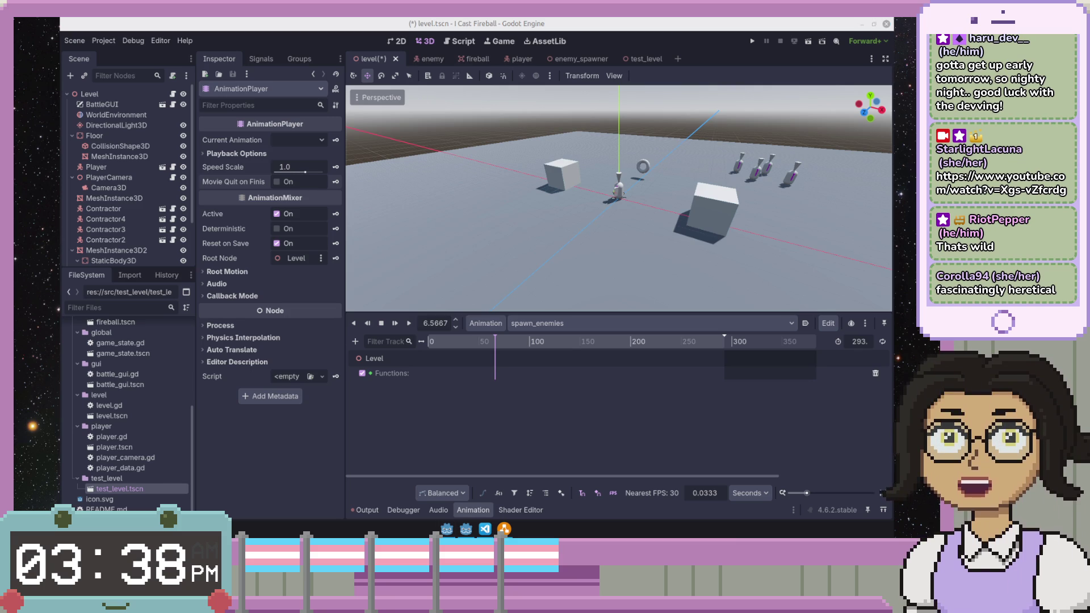
# - Bring the paused YouTube tutorial window back in front of the editor
pyautogui.press('super+shift+Left')
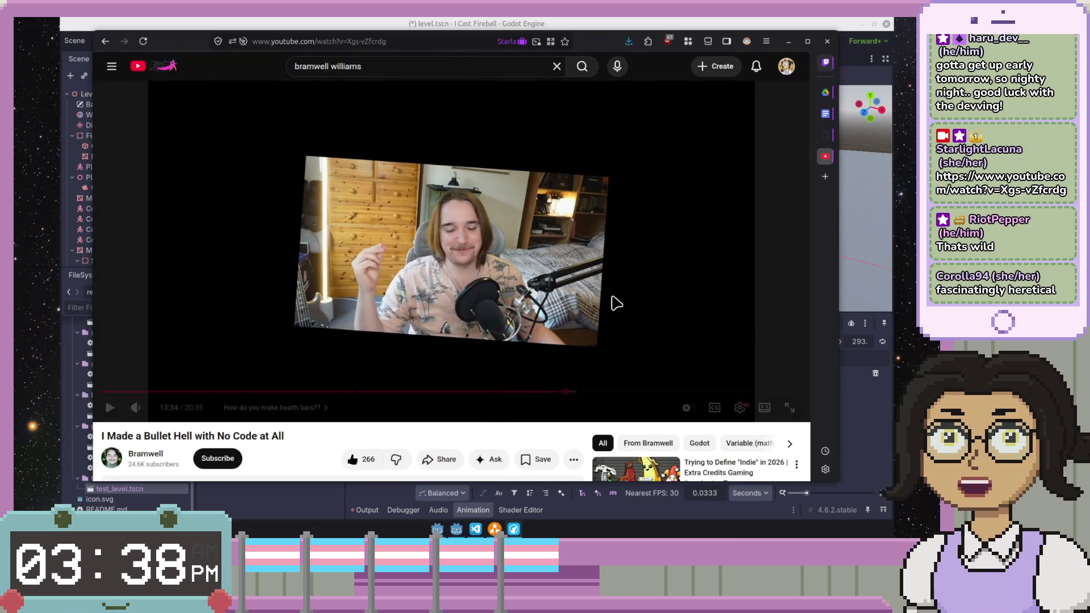
# - Resume the tutorial, skip ahead to the health-bar nodes slide, pause and reveal the editor
pyautogui.click(610, 373)
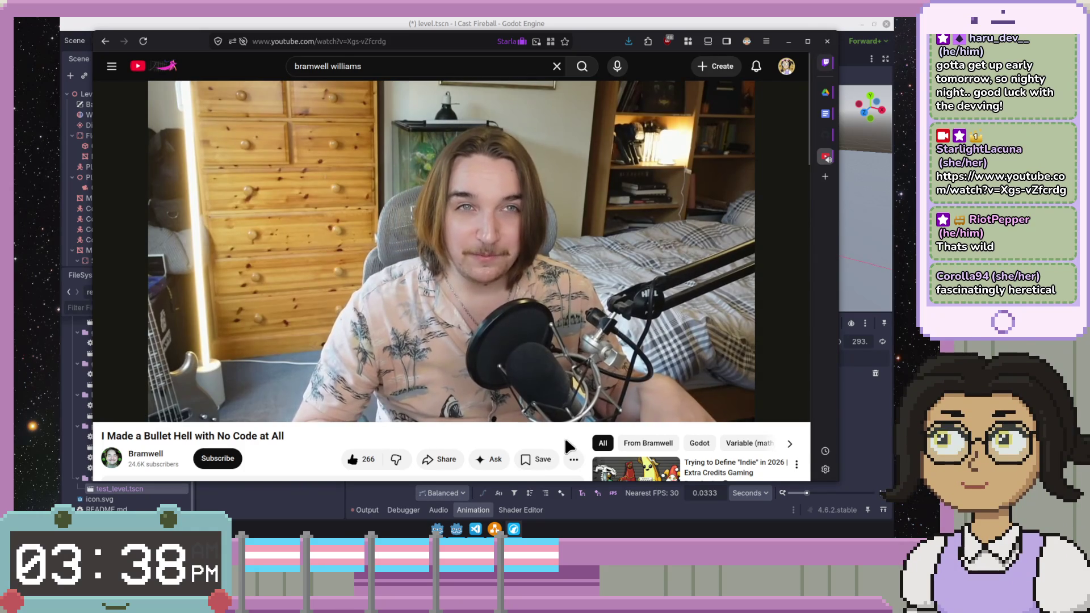
pyautogui.press('l')
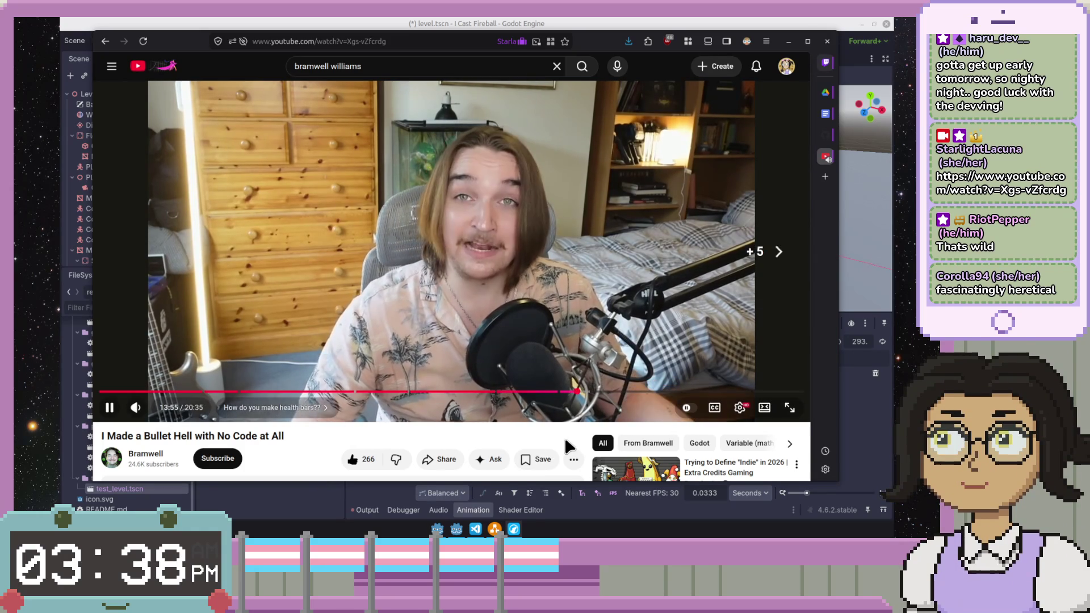
pyautogui.press('Right')
pyautogui.press('Right')
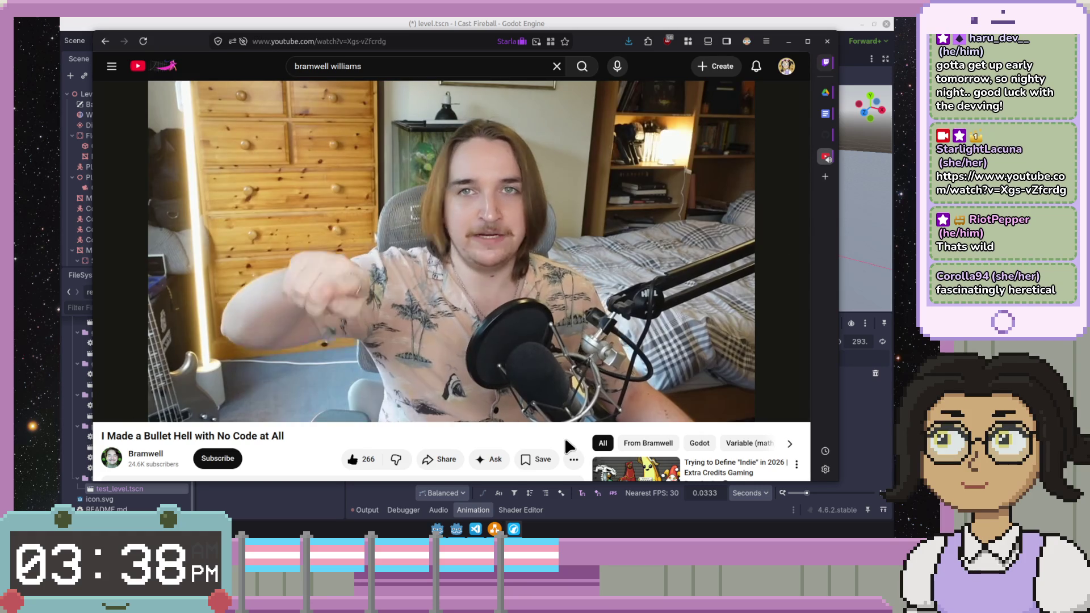
pyautogui.press('Right')
pyautogui.press('Right')
pyautogui.press('Right')
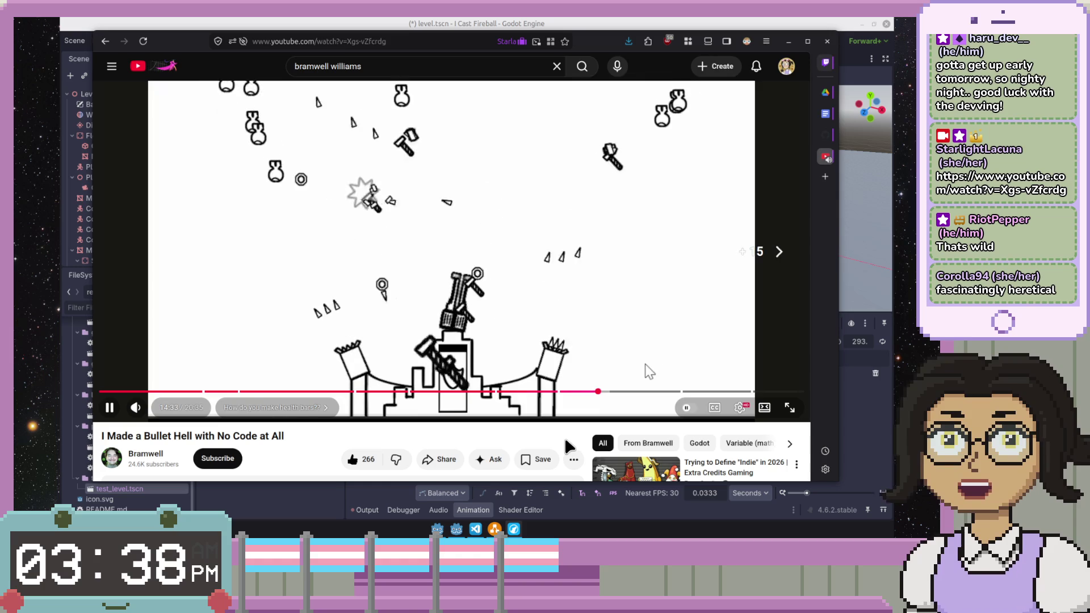
pyautogui.press('Right')
pyautogui.press('Right')
pyautogui.press('Right')
pyautogui.press('Right')
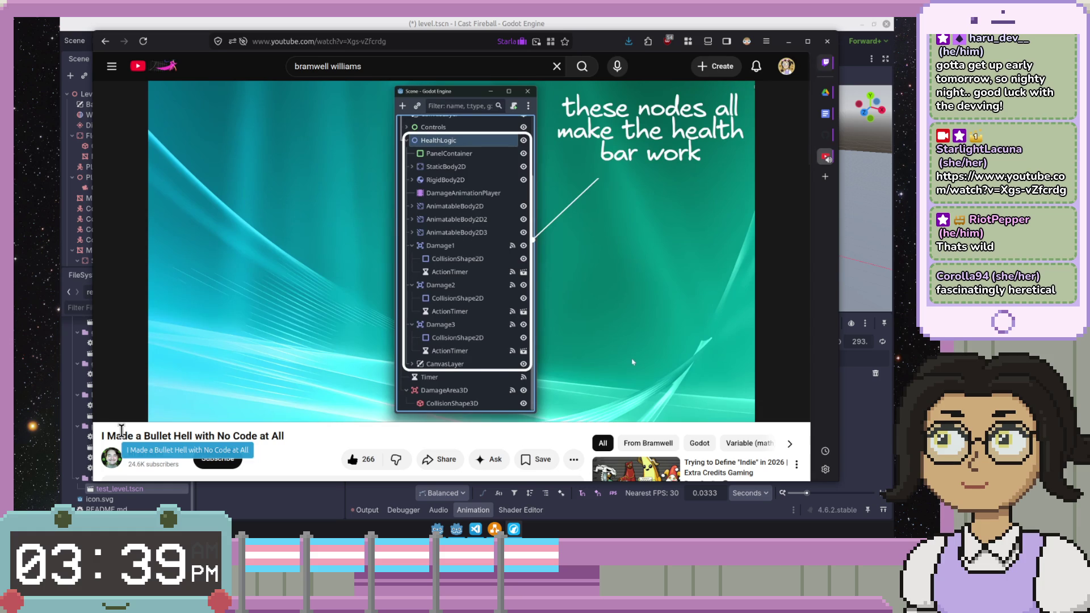
pyautogui.click(109, 407)
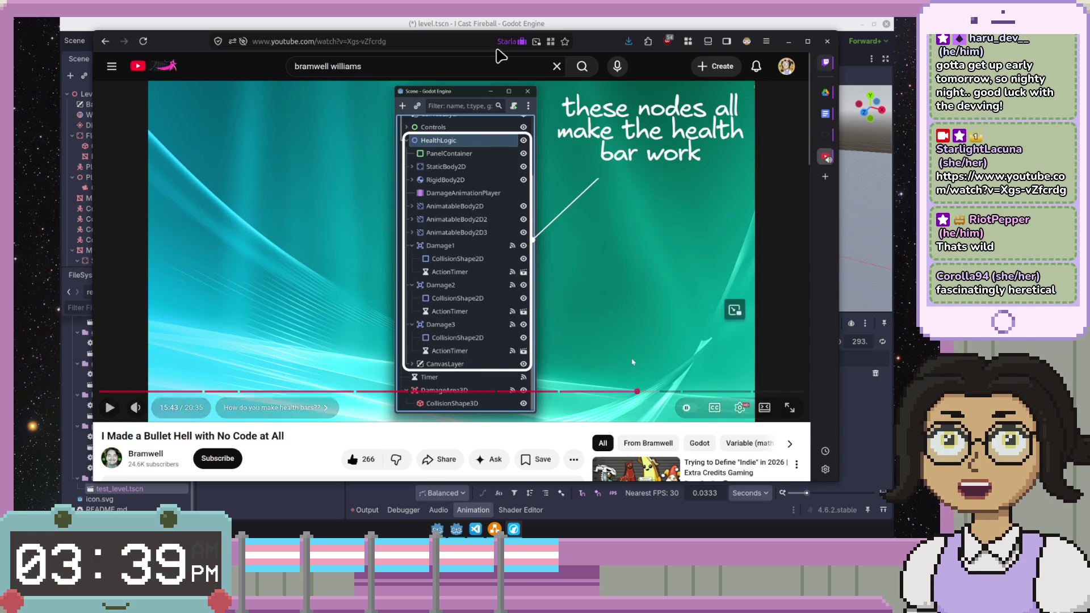
pyautogui.moveTo(591, 43); pyautogui.dragTo(0, 94)
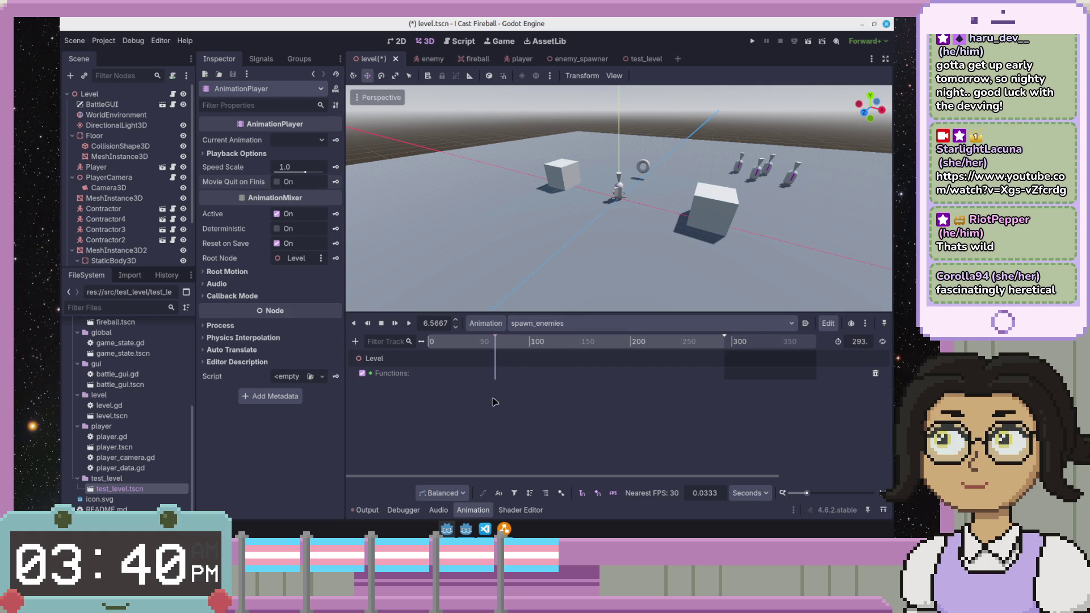
pyautogui.scroll(-3, 122, 209)
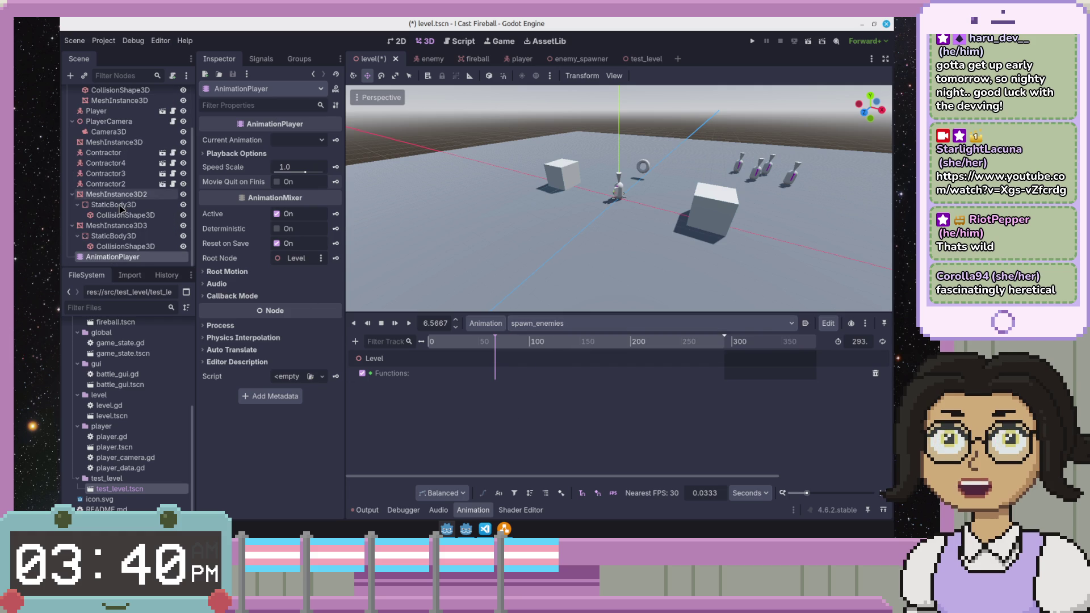
# - Rename AnimationPlayer to EnemySpawnManager and save the level scene with Ctrl+S
pyautogui.press('F2')
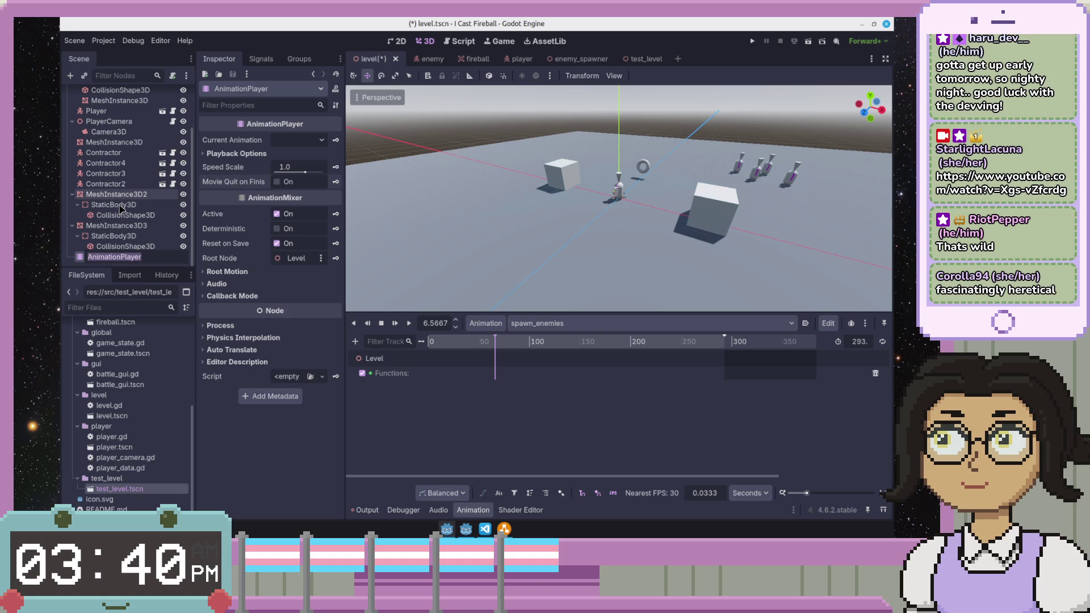
pyautogui.write('Level')
pyautogui.press('BackSpace')
pyautogui.press('BackSpace')
pyautogui.press('BackSpace')
pyautogui.write('imeli')
pyautogui.write('nePla')
pyautogui.write('emySpawn')
pyautogui.write('er')
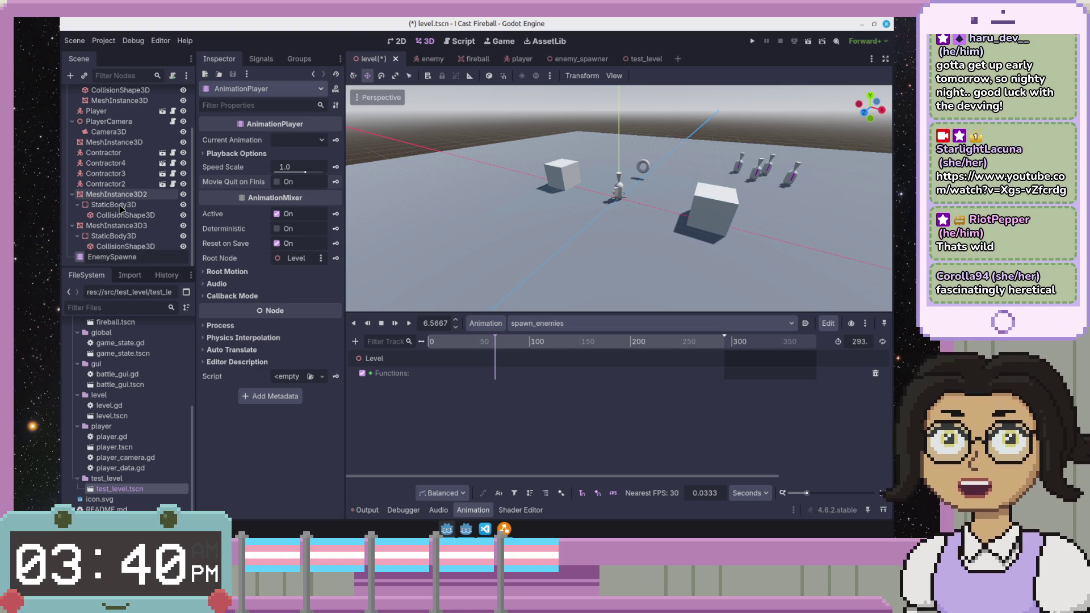
pyautogui.press('Return')
pyautogui.press('F2')
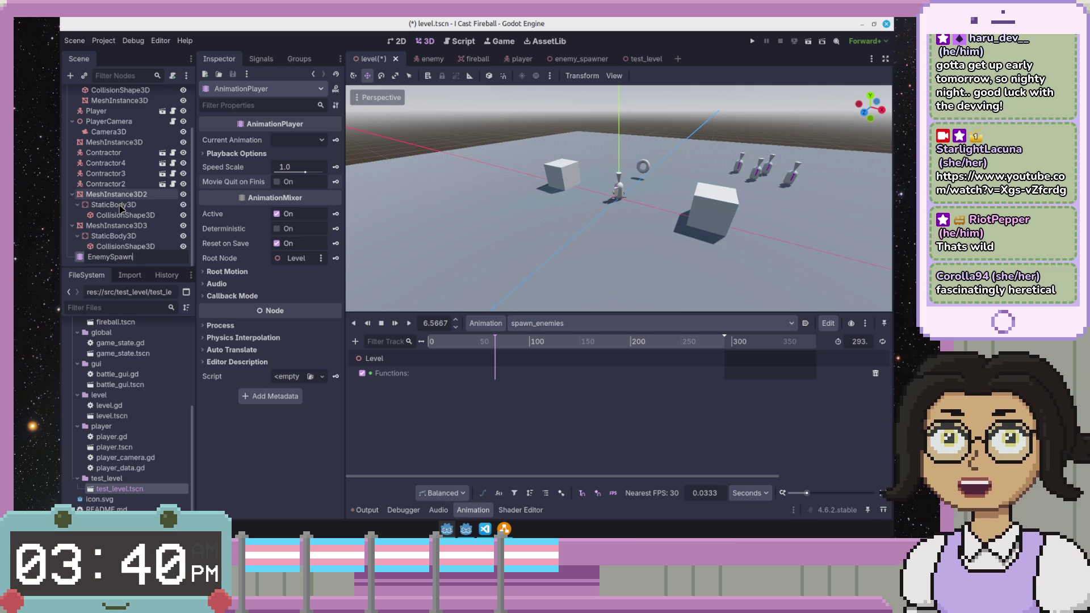
pyautogui.write('EnemySpawnManager')
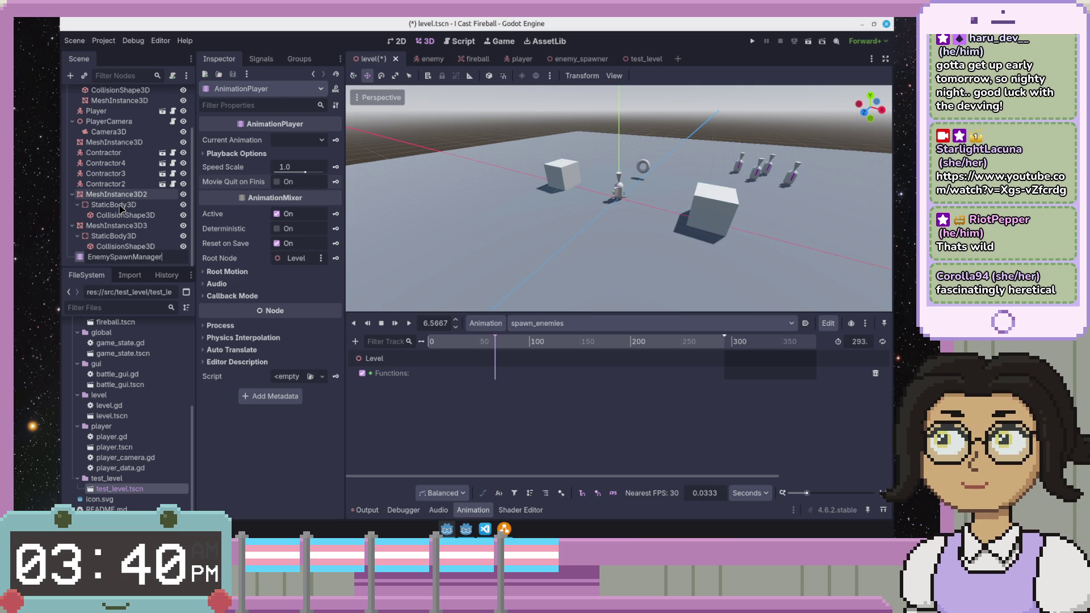
pyautogui.press('Return')
pyautogui.hotkey('ctrl', 's')
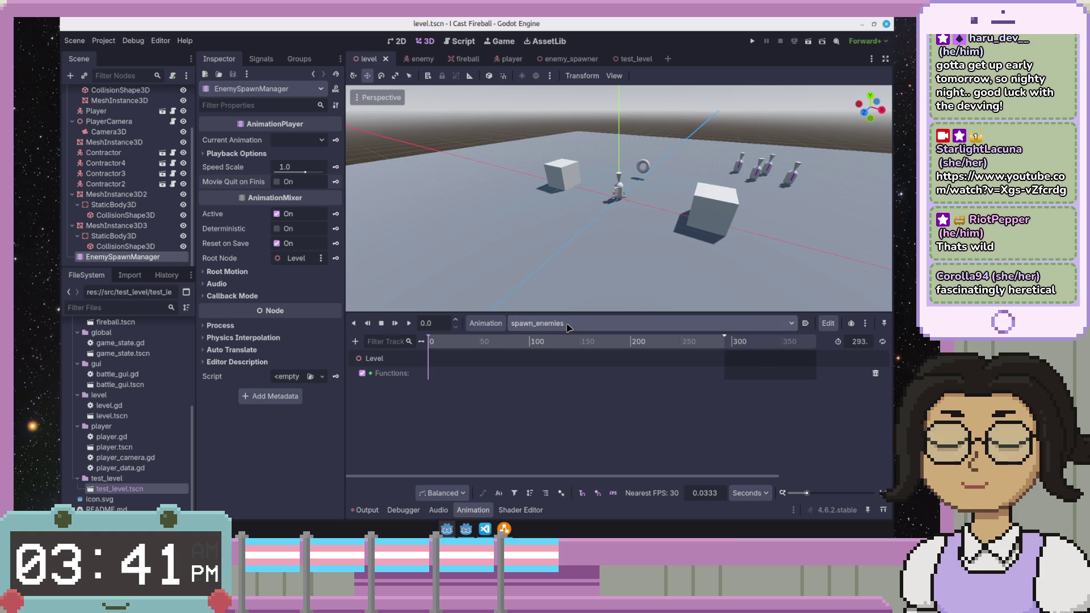
# - Check spawn_enemies in the animation list and drag the bottom panel taller to show the full ruler
pyautogui.click(538, 323)
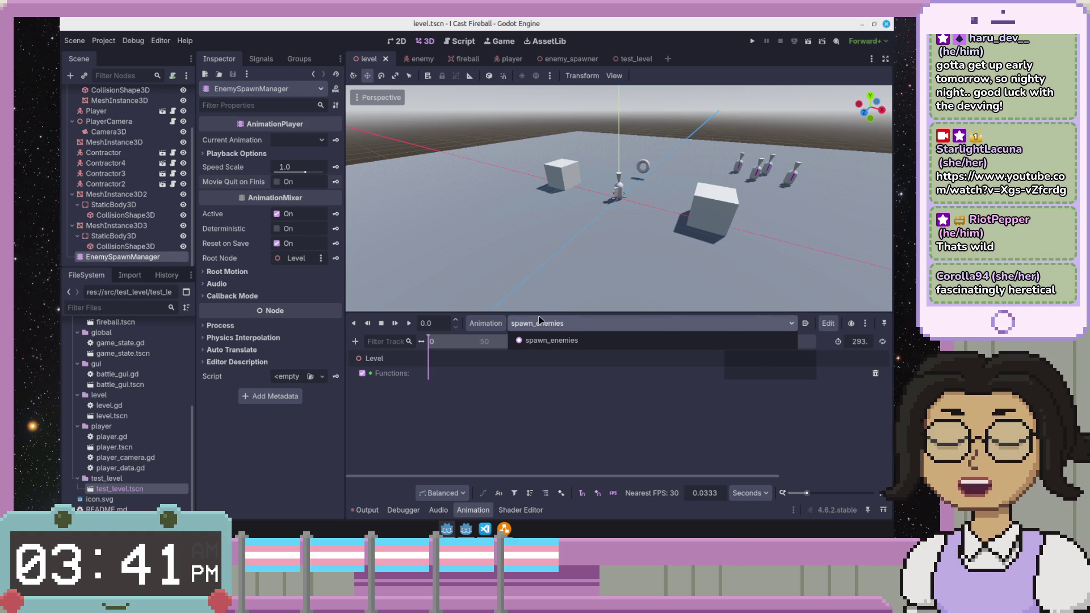
pyautogui.moveTo(619, 312); pyautogui.dragTo(623, 271)
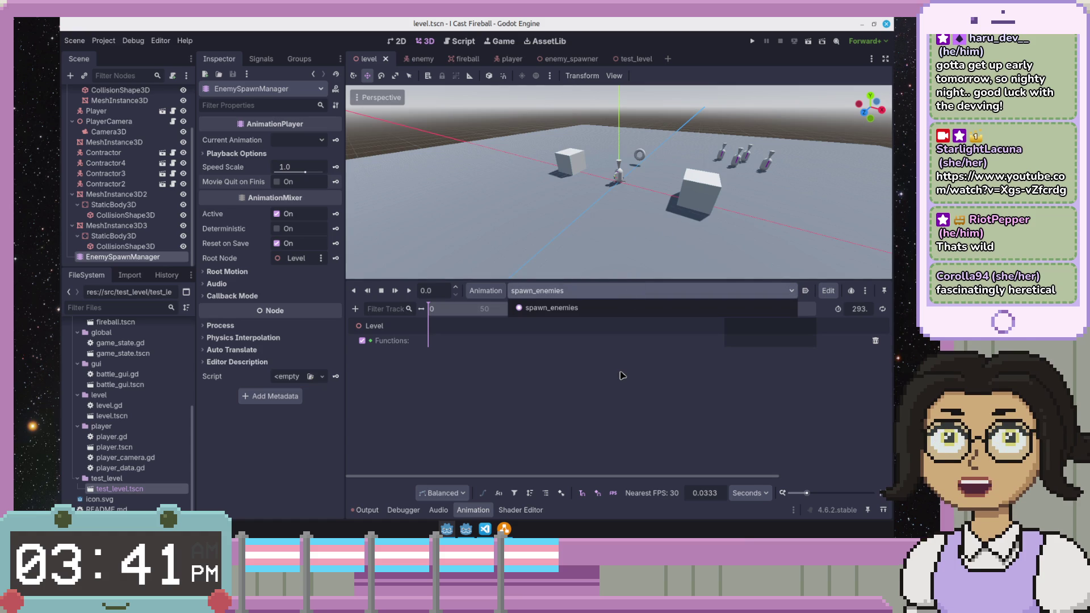
pyautogui.click(620, 379)
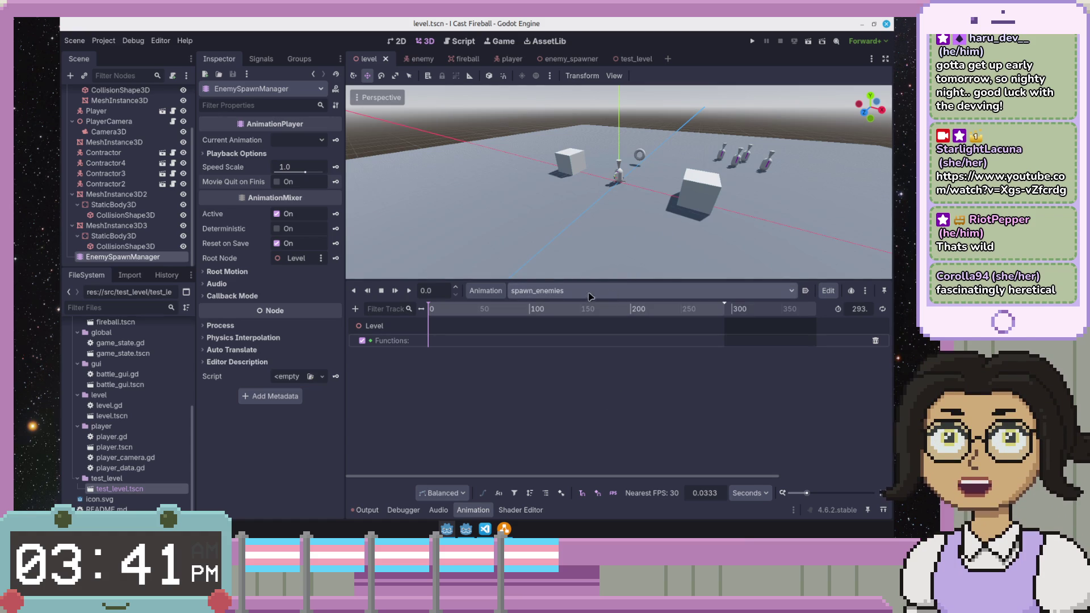
pyautogui.moveTo(543, 281); pyautogui.dragTo(543, 279)
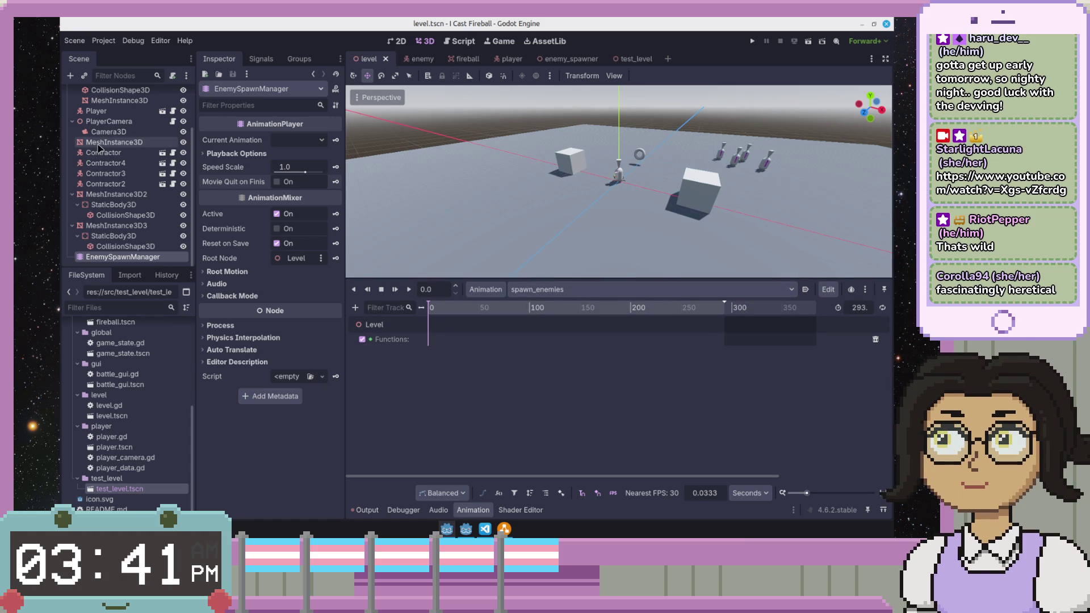
pyautogui.scroll(3, 99, 147)
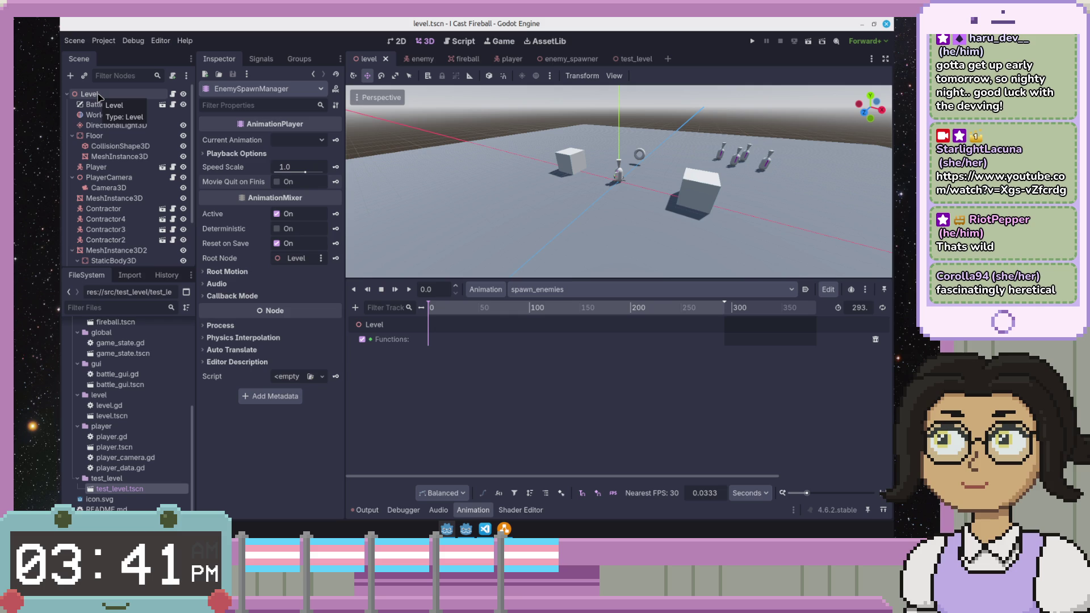
pyautogui.scroll(-1, 108, 237)
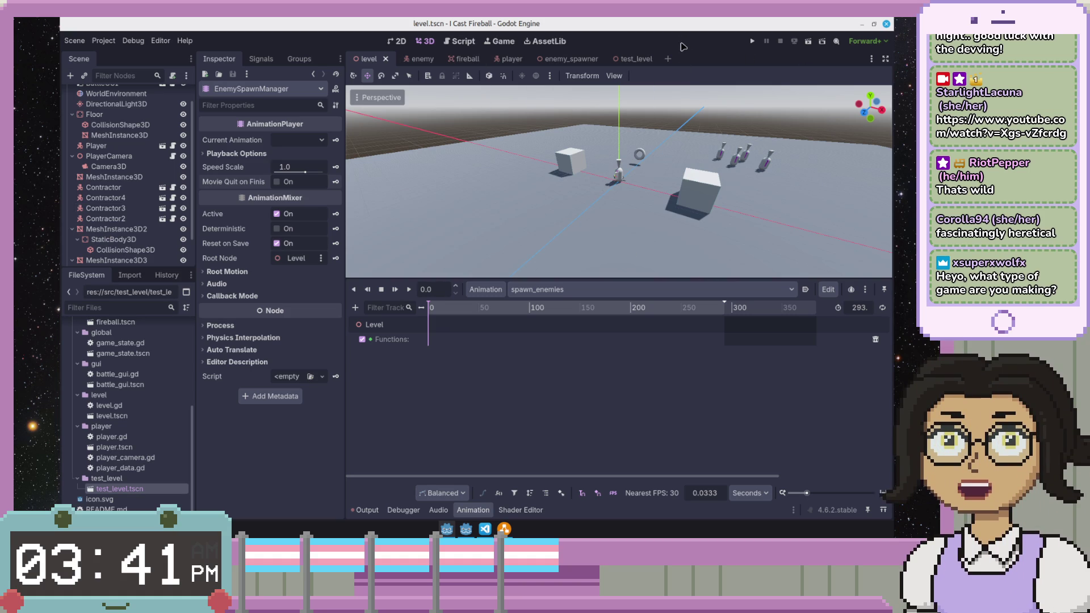
# - Run the level twice and stop each run, leaving enemy deaths in the output log
pyautogui.click(810, 42)
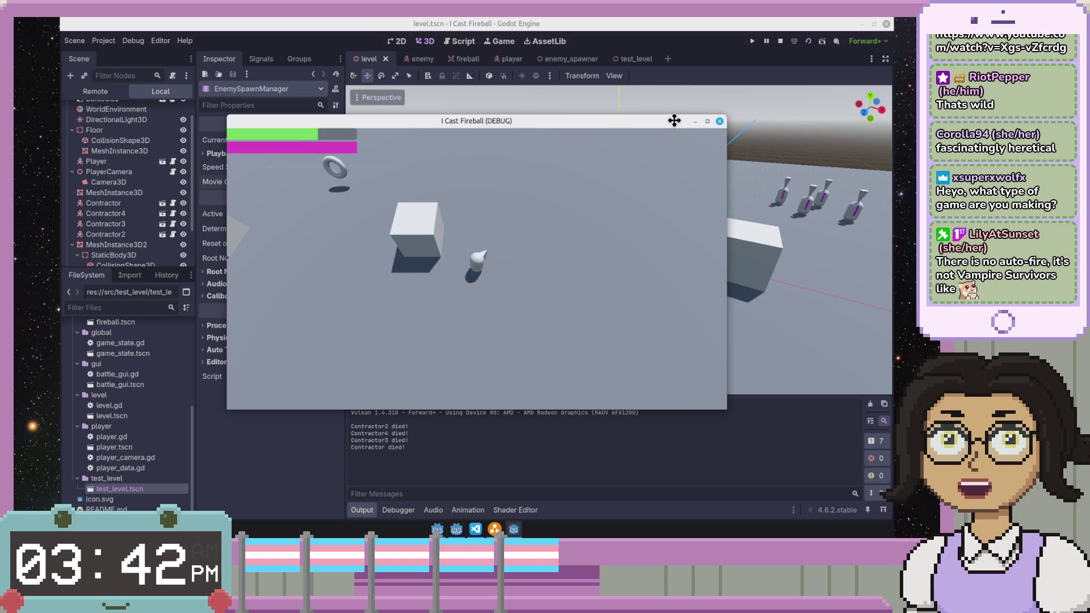
pyautogui.click(720, 120)
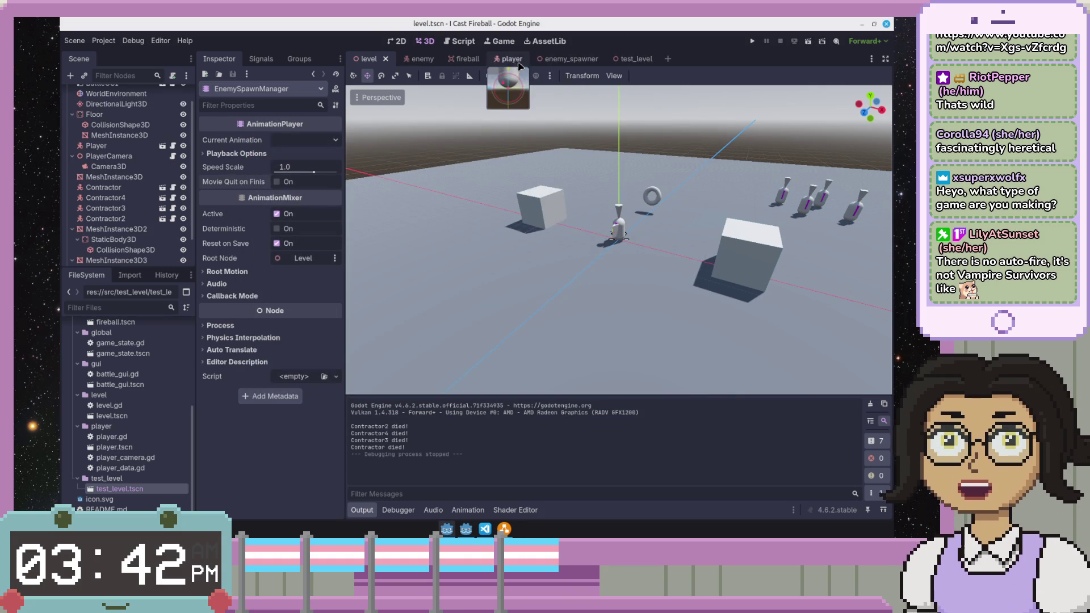
pyautogui.click(753, 41)
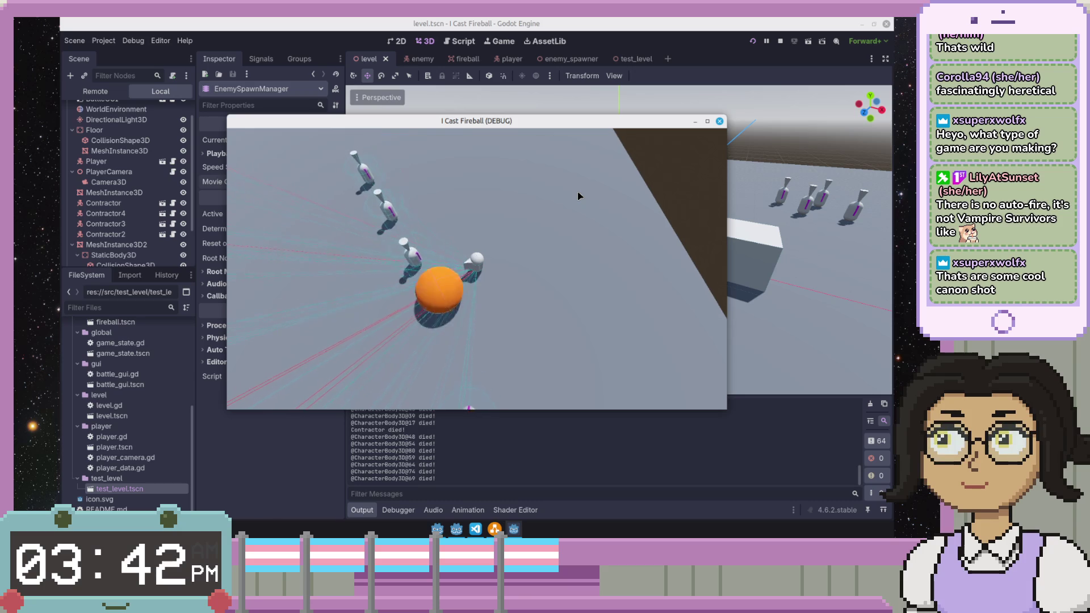
pyautogui.click(719, 122)
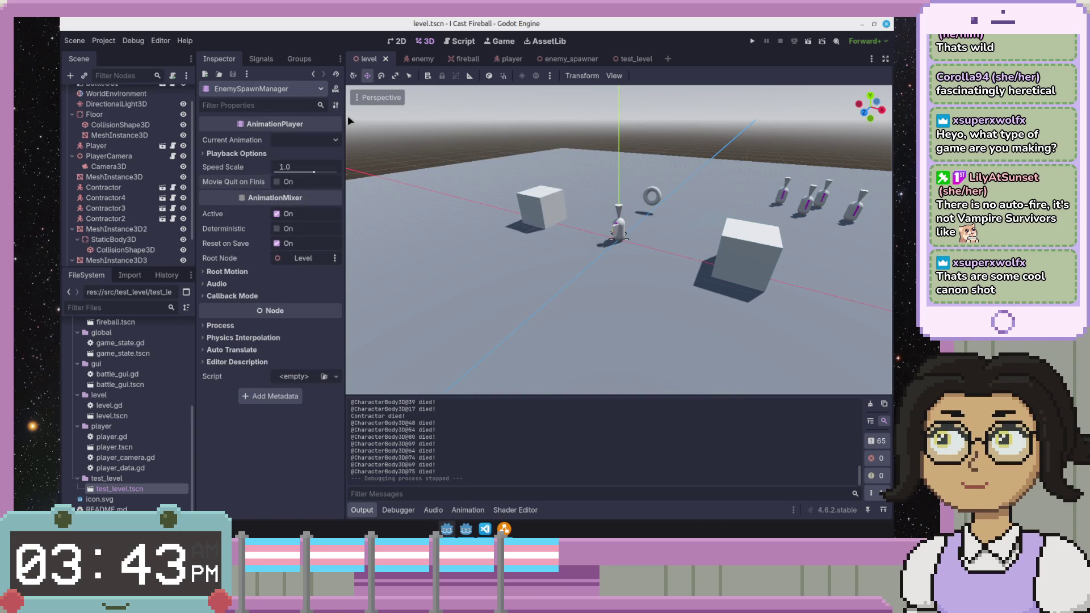
# - Review enemy_spawner.gd in the script editor, including its _spawn and _ready functions
pyautogui.click(460, 42)
pyautogui.click(575, 287)
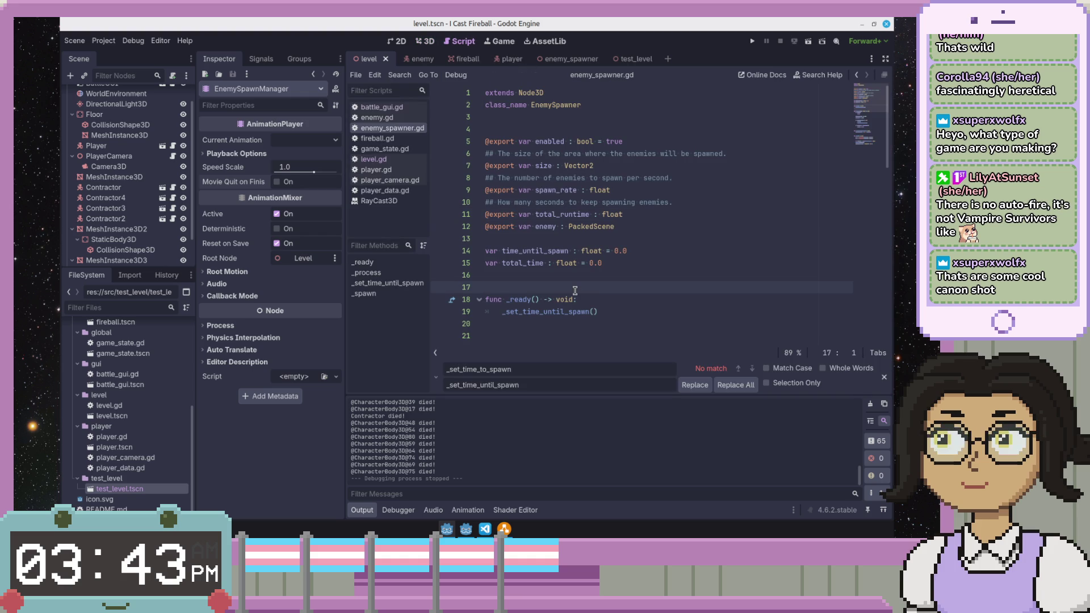
pyautogui.scroll(-1, 672, 274)
pyautogui.scroll(-2, 672, 273)
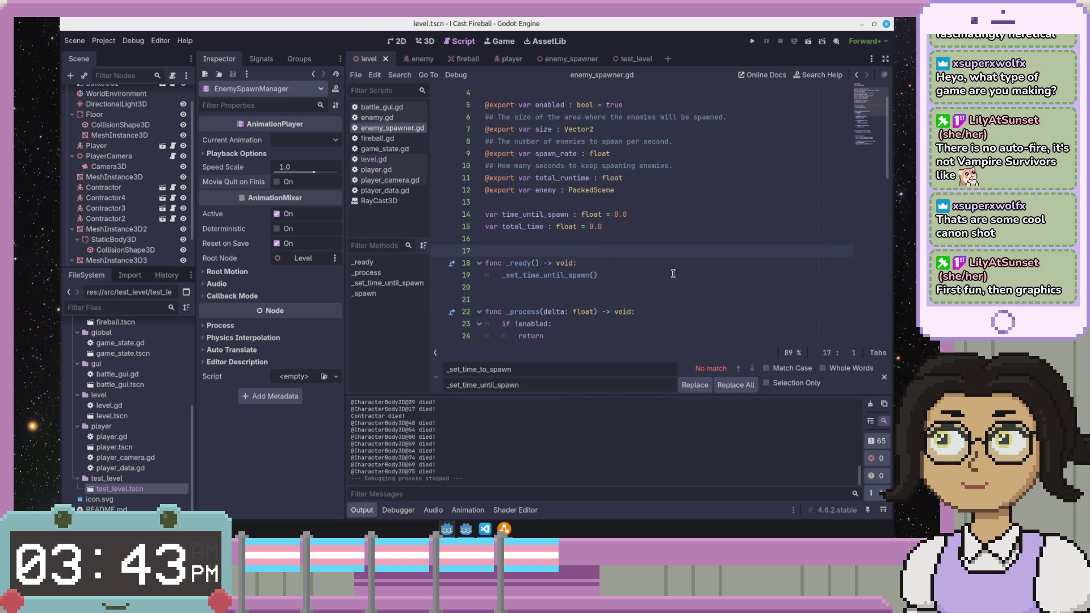
pyautogui.scroll(-4, 673, 274)
pyautogui.click(673, 274)
pyautogui.scroll(1, 673, 274)
pyautogui.scroll(4, 674, 273)
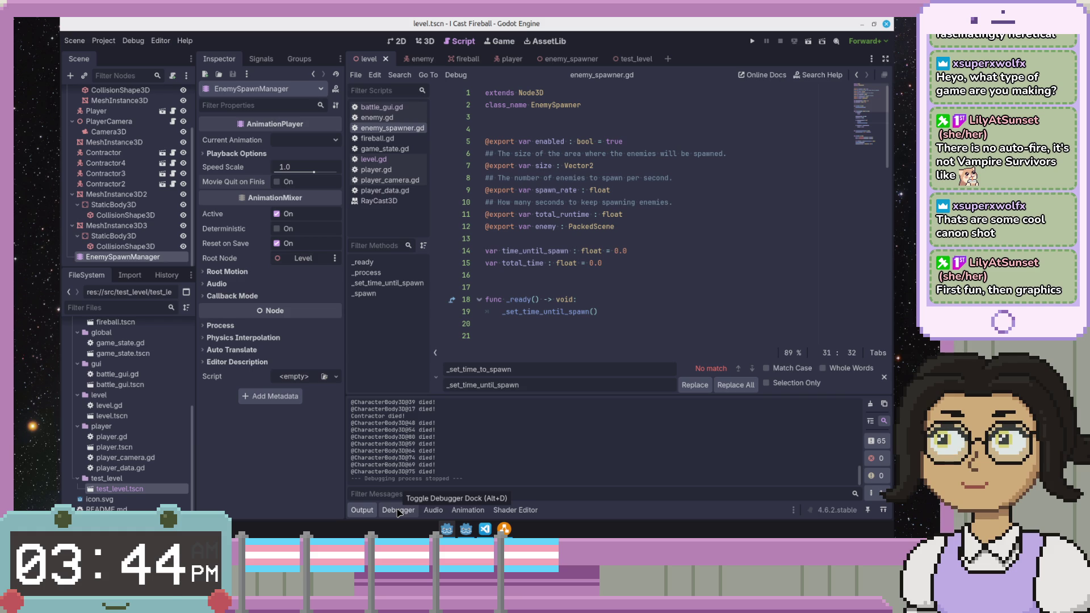
pyautogui.click(530, 313)
pyautogui.scroll(-8, 597, 302)
pyautogui.click(617, 298)
pyautogui.scroll(-4, 617, 297)
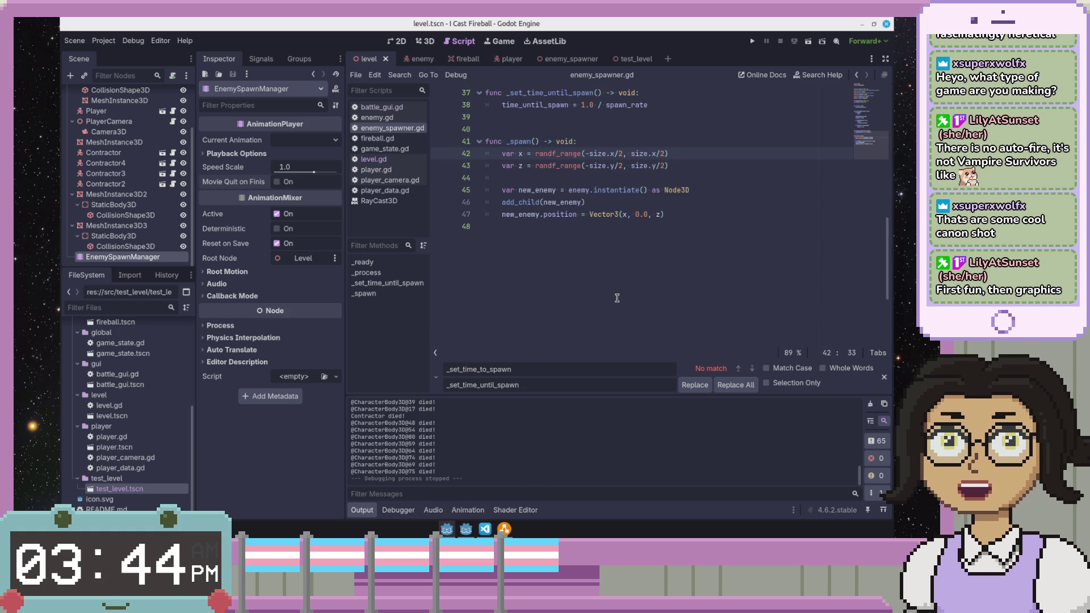
pyautogui.scroll(5, 617, 298)
pyautogui.scroll(5, 617, 298)
pyautogui.scroll(3, 117, 167)
pyautogui.click(575, 239)
pyautogui.scroll(-2, 576, 239)
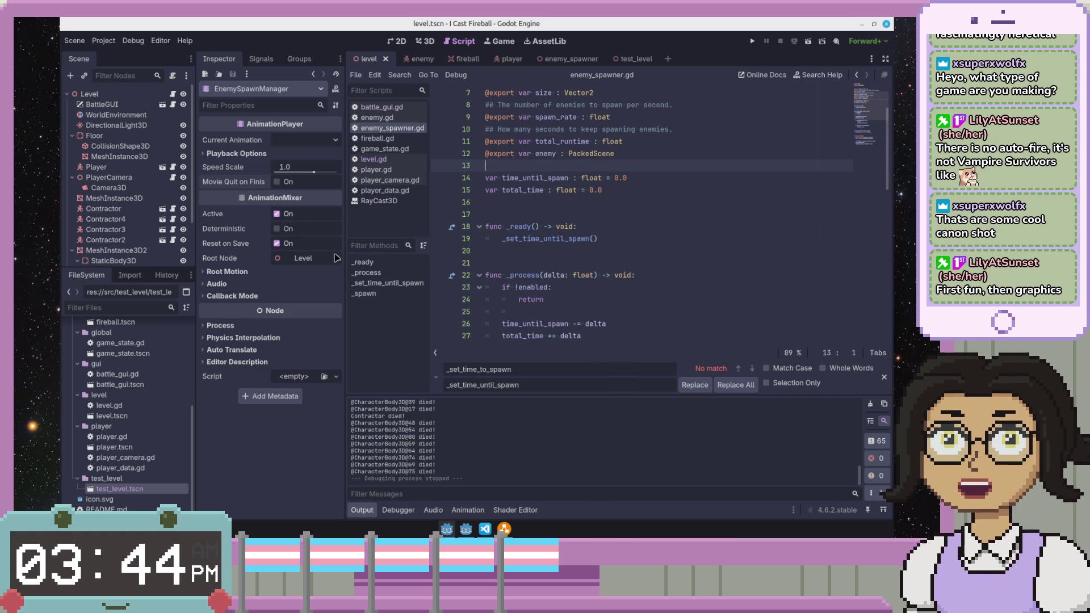
pyautogui.click(519, 261)
pyautogui.scroll(2, 518, 258)
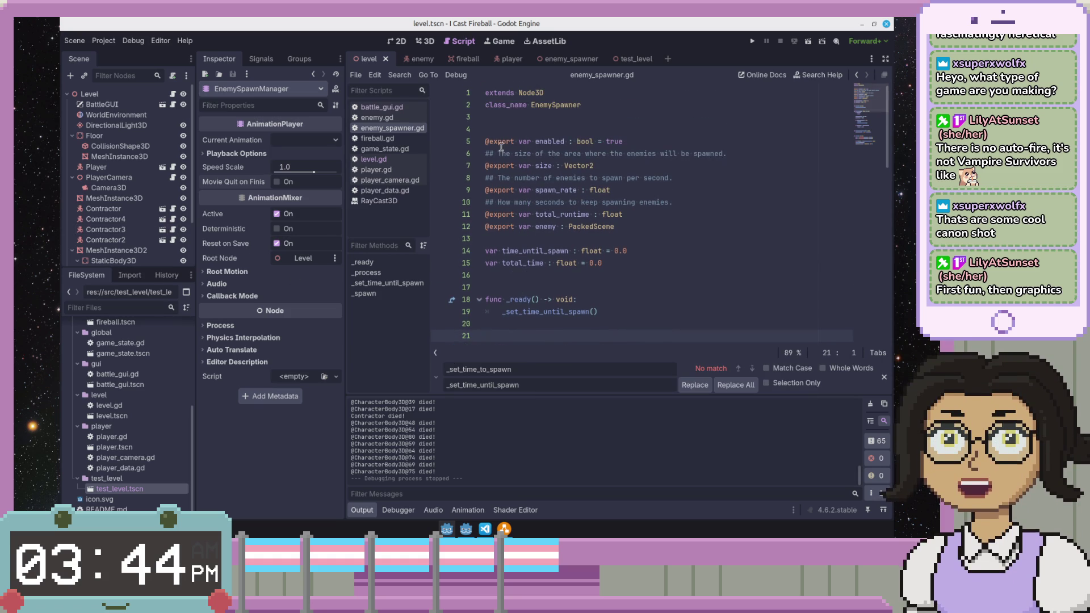
# - Check the enabled export line, then bring up the spawn_enemies animation timeline
pyautogui.moveTo(485, 142); pyautogui.dragTo(628, 139)
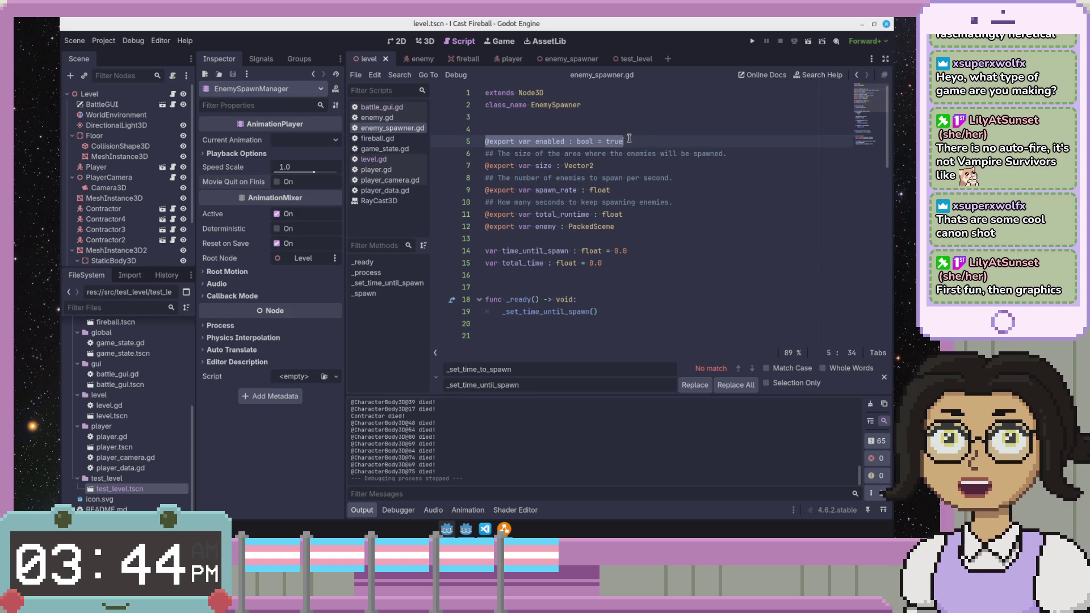
pyautogui.click(641, 139)
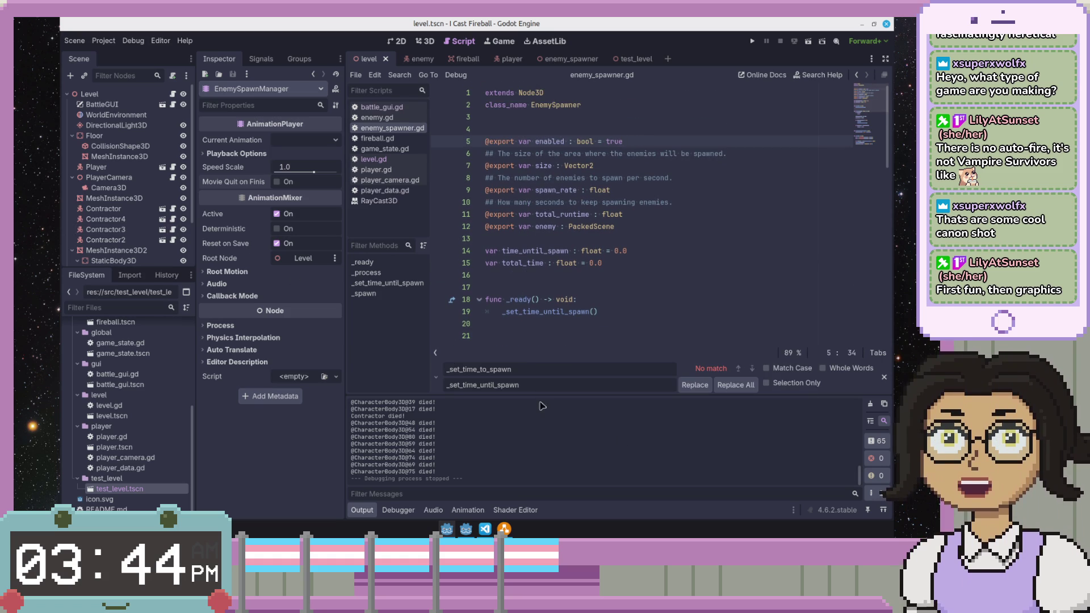
pyautogui.click(469, 509)
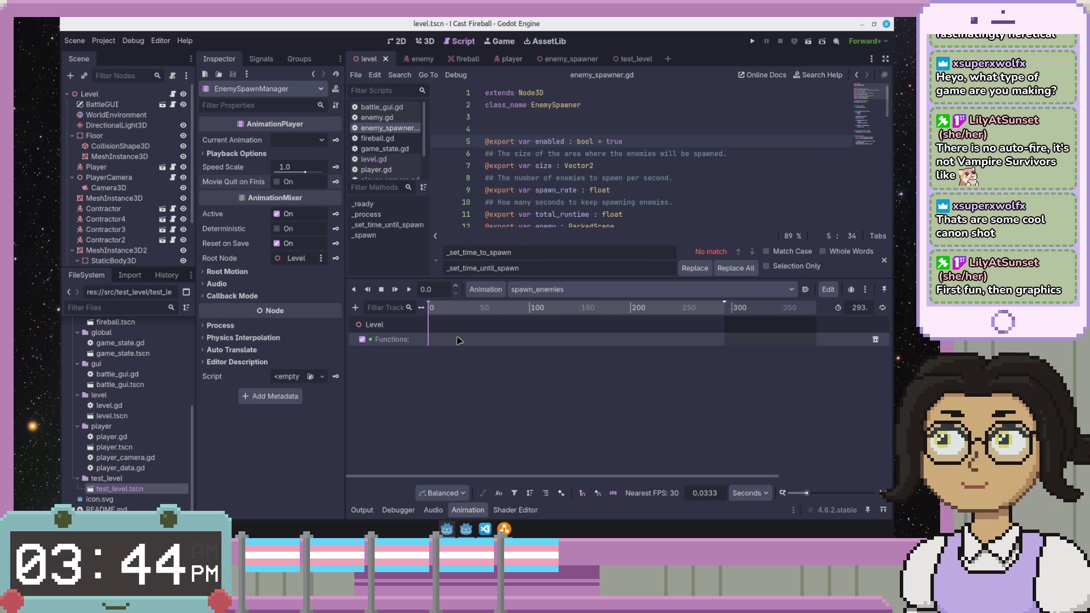
# - Delete the Functions track from spawn_enemies and cancel adding a property track
pyautogui.click(768, 345)
pyautogui.press('Delete')
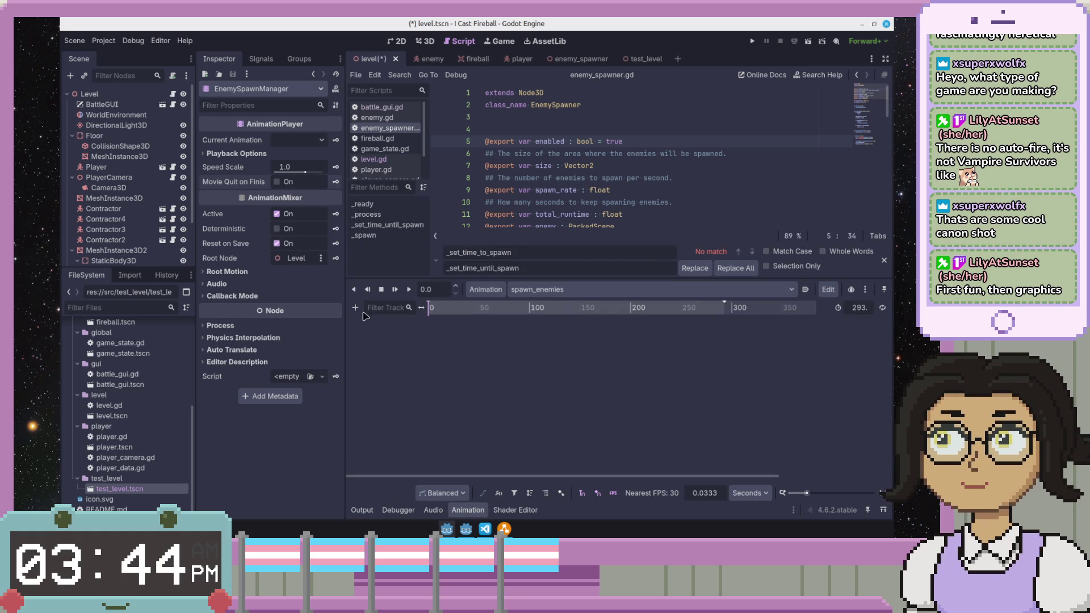
pyautogui.click(355, 307)
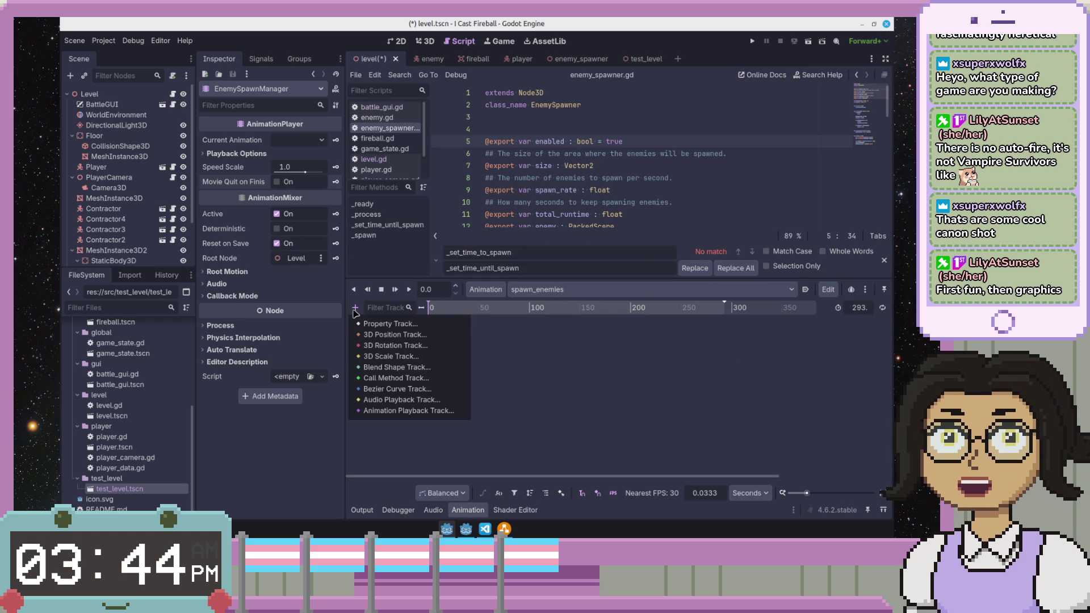
pyautogui.click(405, 327)
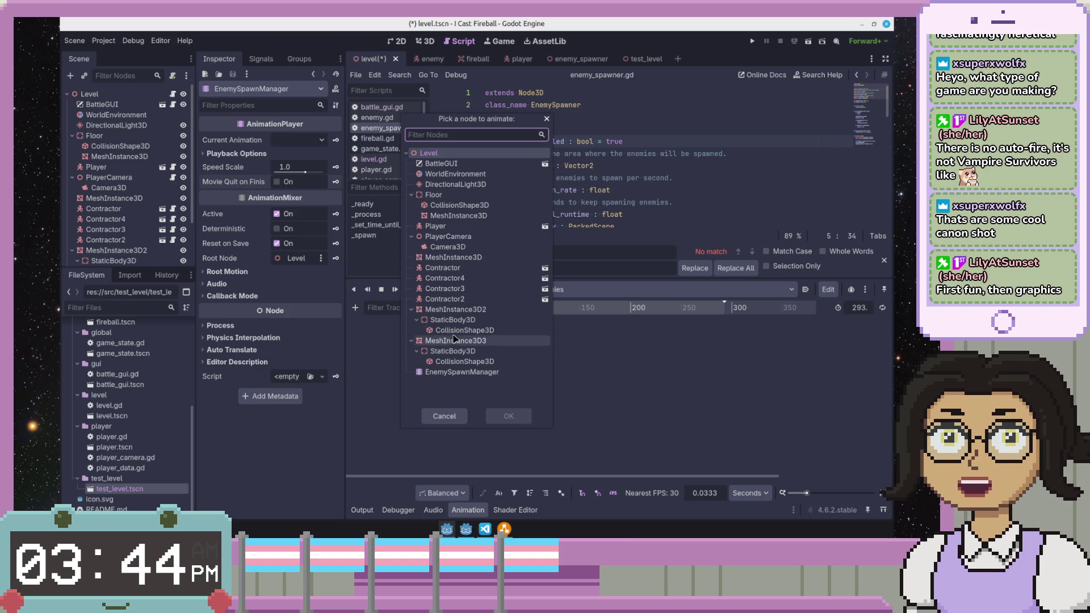
pyautogui.click(444, 416)
pyautogui.click(650, 155)
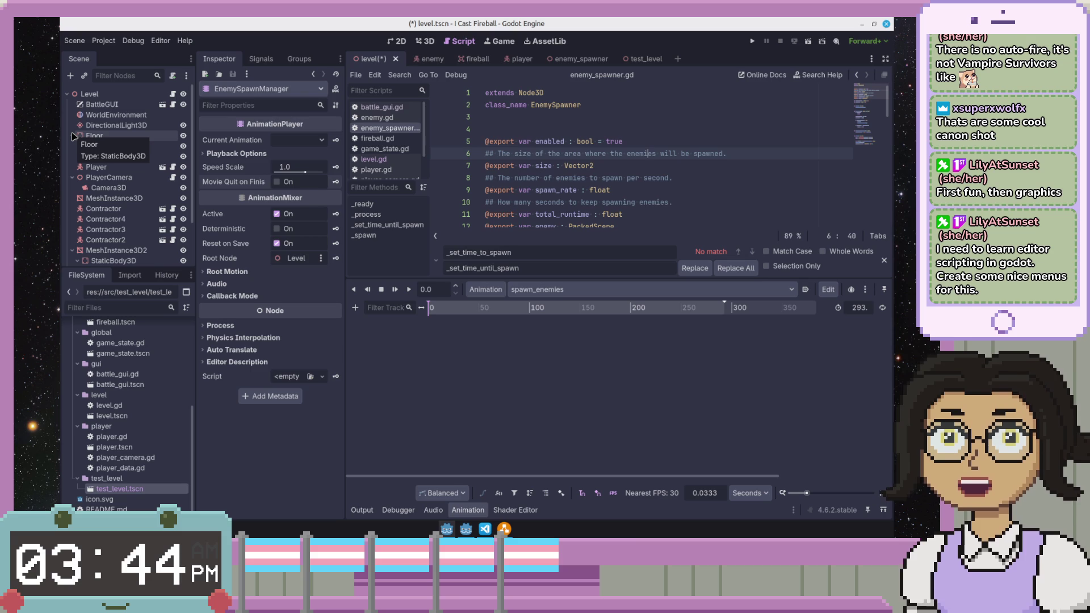
pyautogui.scroll(-3, 73, 137)
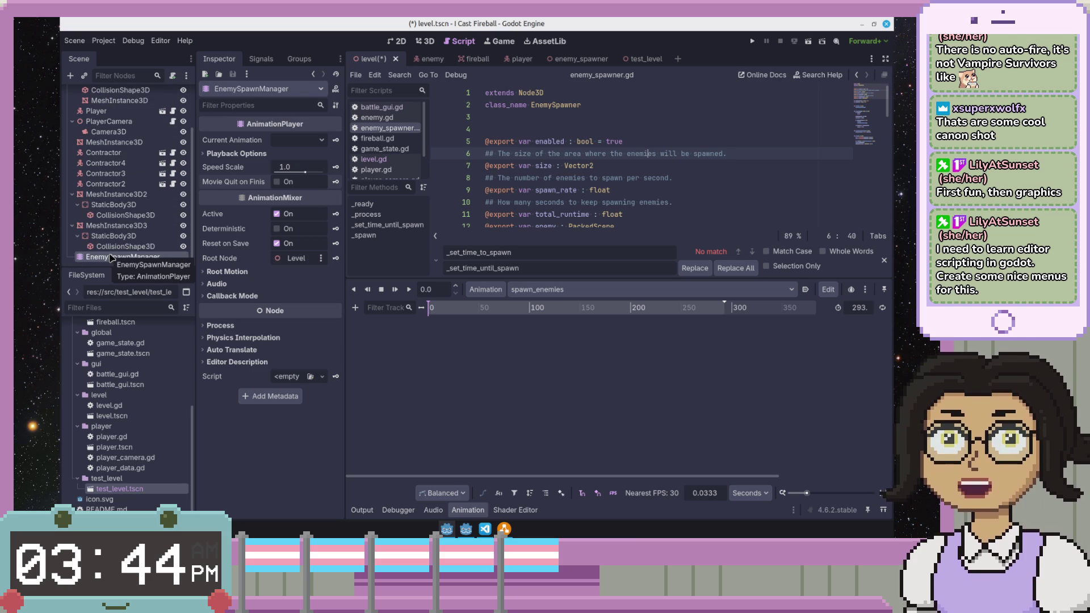
# - Collapse MeshInstance3D3 and MeshInstance3D2 in the Scene dock and refocus the spawner script
pyautogui.click(76, 225)
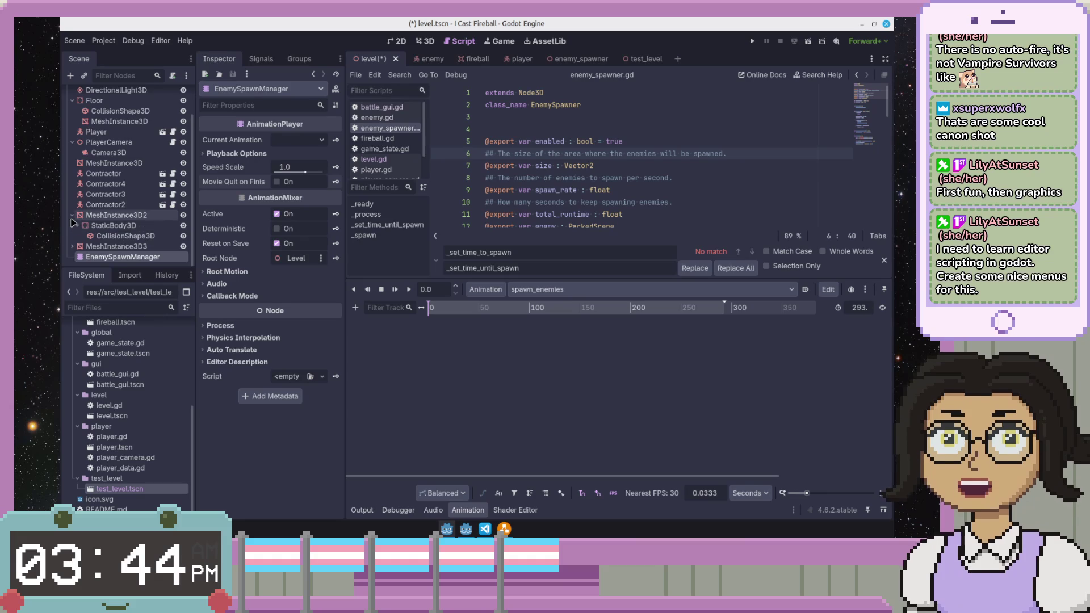
pyautogui.click(73, 216)
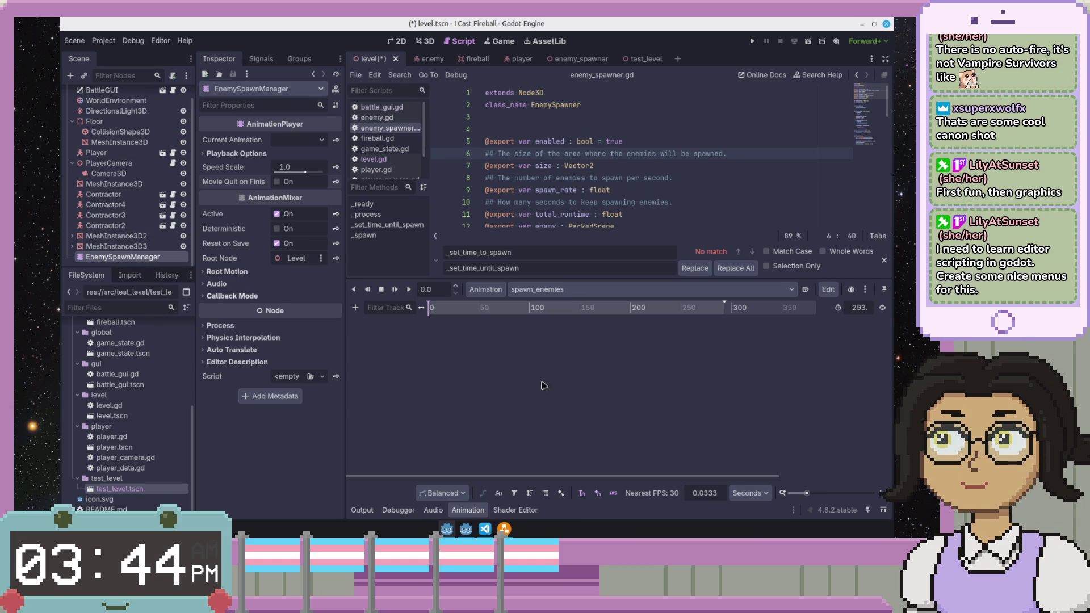
pyautogui.click(625, 154)
# - Look over the spawn_rate and duration exports in enemy_spawner.gd, then load test_level.tscn
pyautogui.click(485, 92)
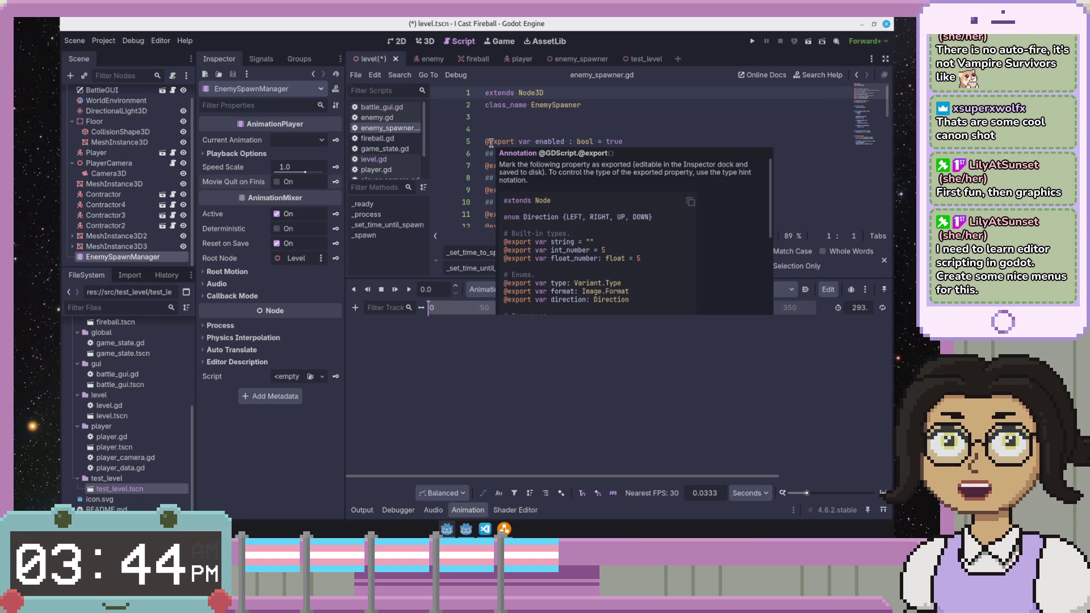
pyautogui.moveTo(499, 141)
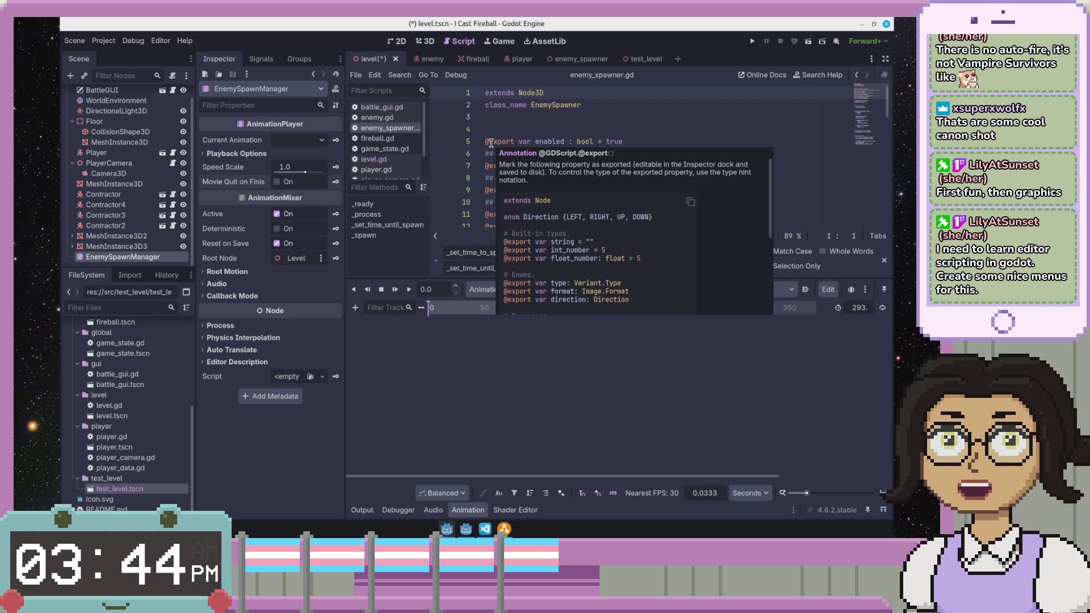
pyautogui.click(489, 116)
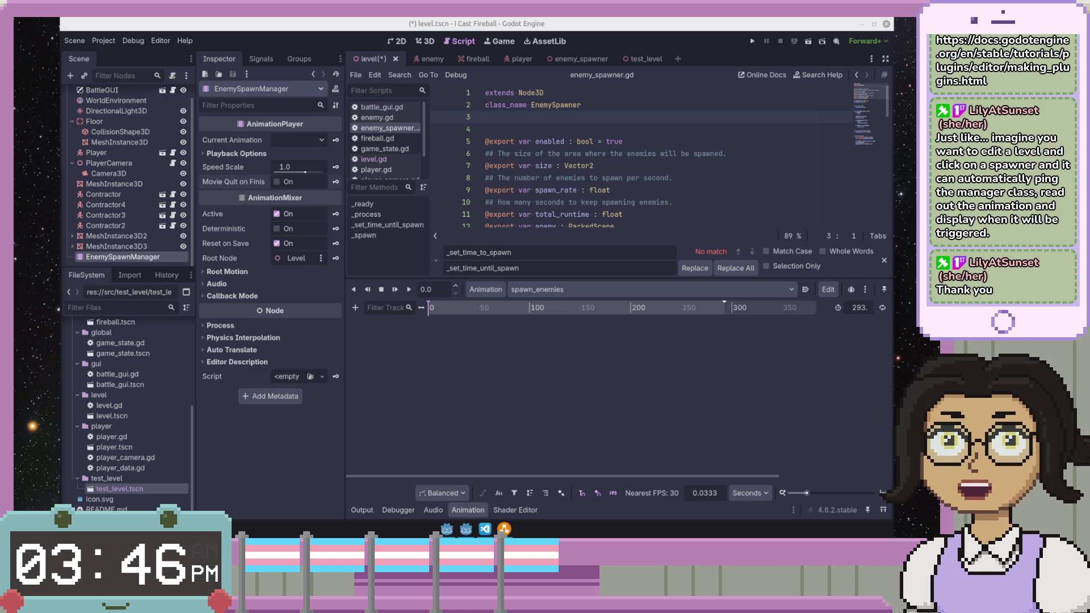
pyautogui.click(621, 180)
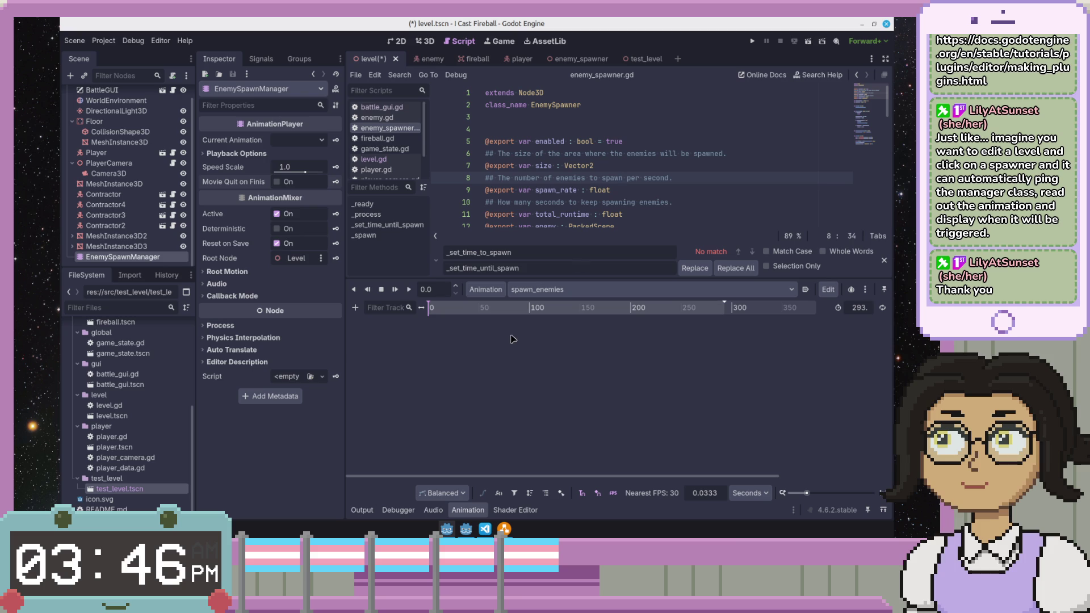
pyautogui.click(610, 202)
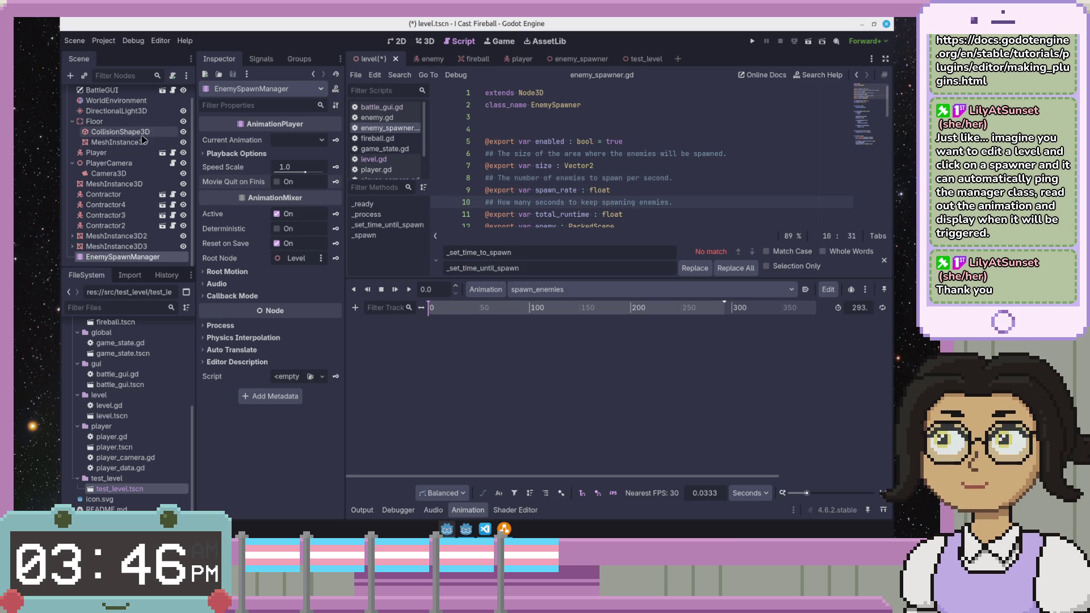
pyautogui.click(611, 168)
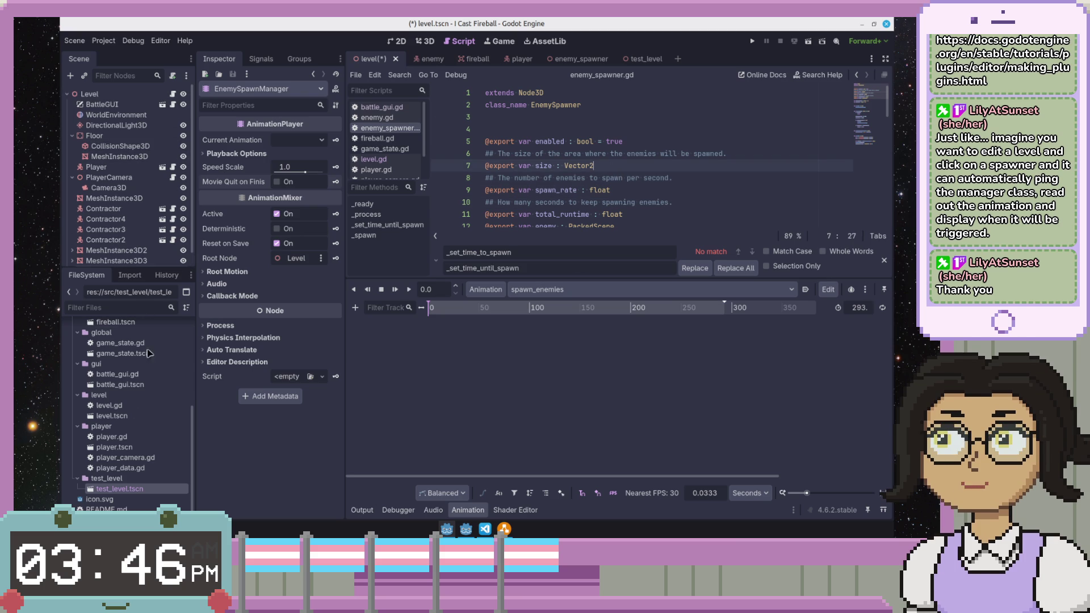
pyautogui.doubleClick(125, 490)
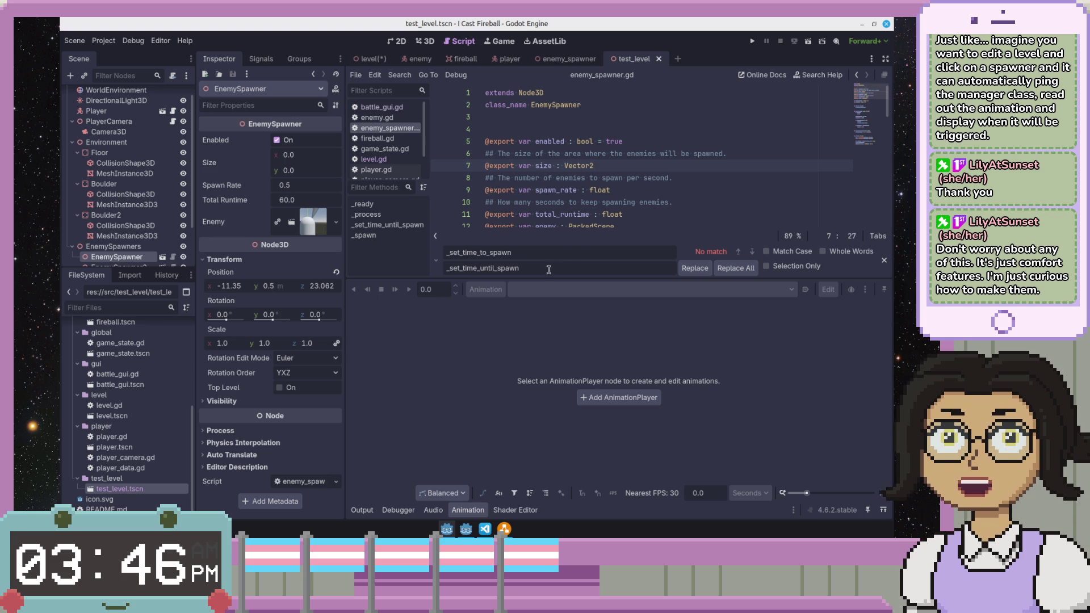
# - View the test_level floor in 2D and 3D, then return to the level scene tab
pyautogui.click(397, 41)
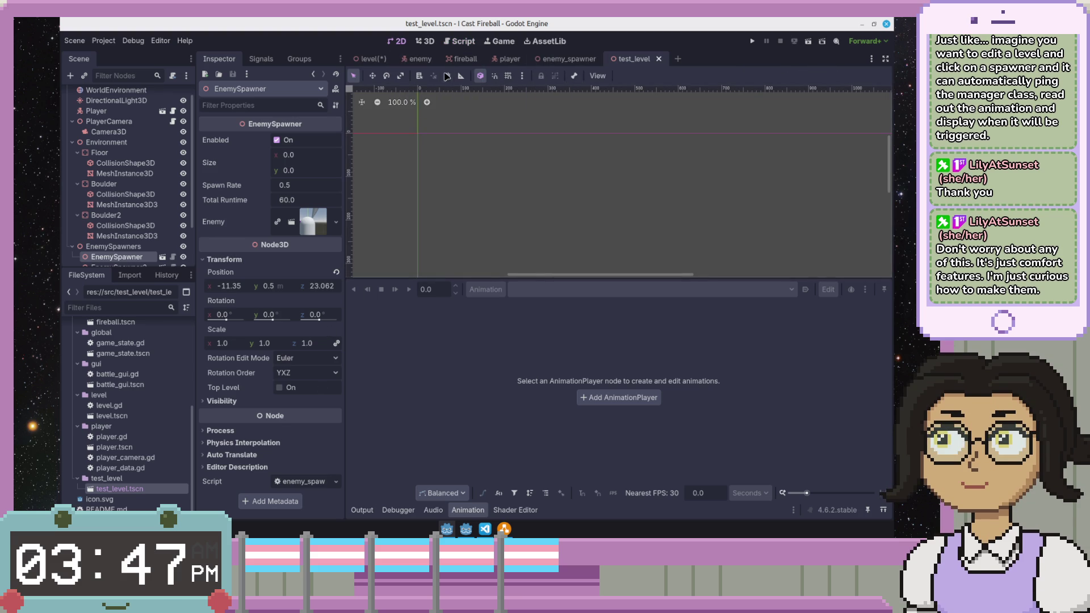
pyautogui.click(427, 42)
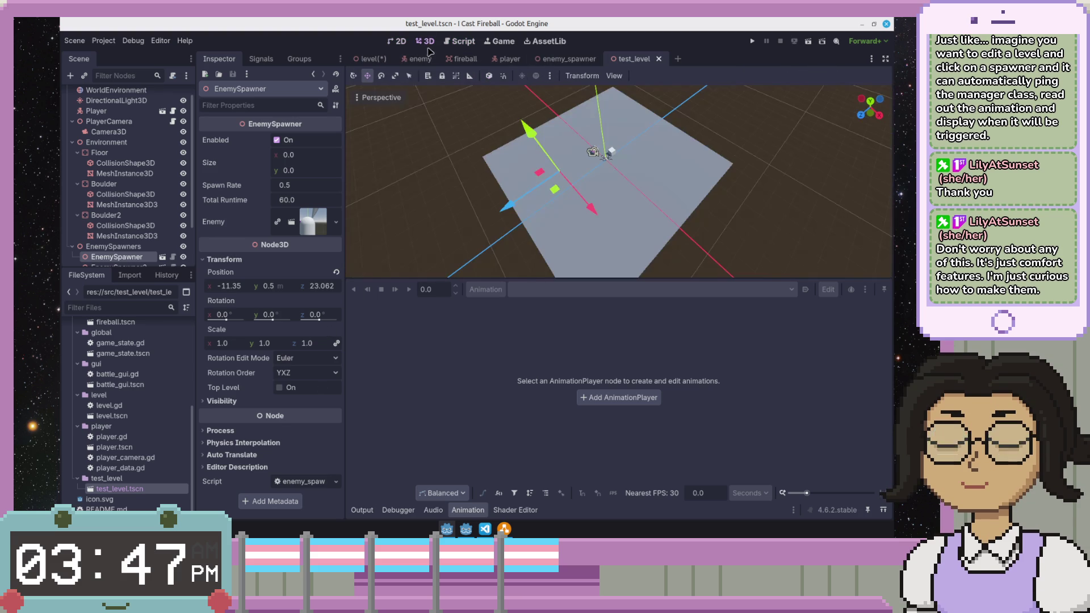
pyautogui.scroll(2, 534, 165)
pyautogui.scroll(2, 585, 162)
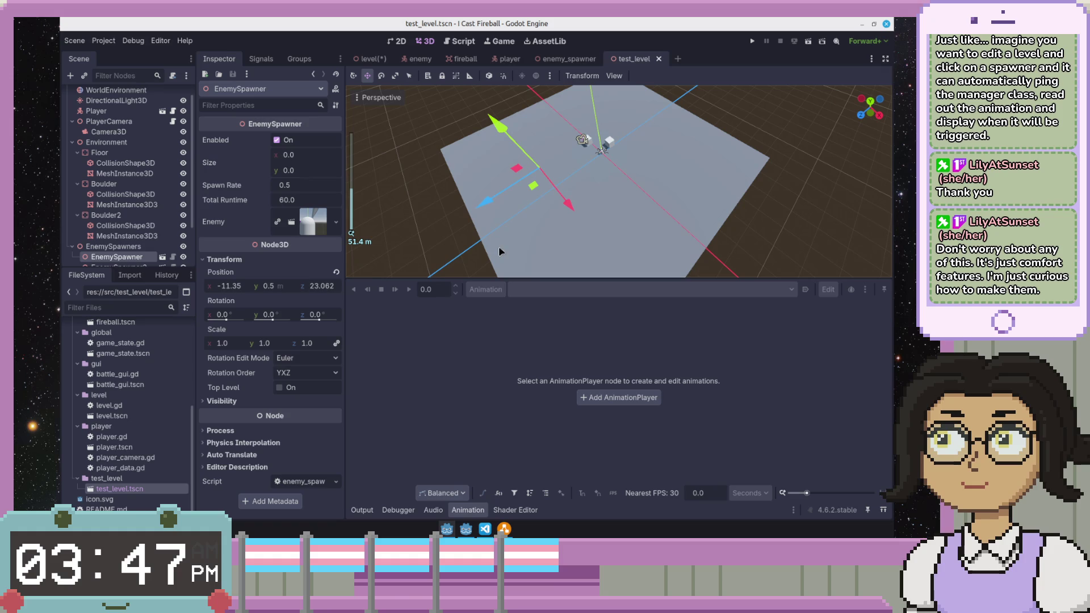
pyautogui.click(369, 59)
pyautogui.scroll(-2, 572, 186)
pyautogui.scroll(-1, 573, 184)
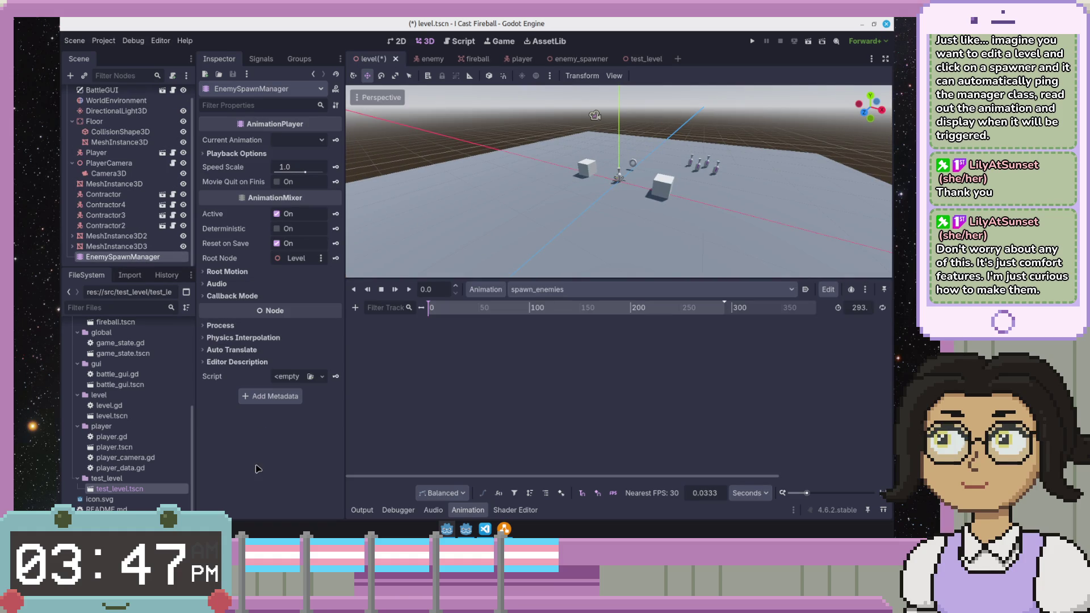
pyautogui.scroll(5, 126, 392)
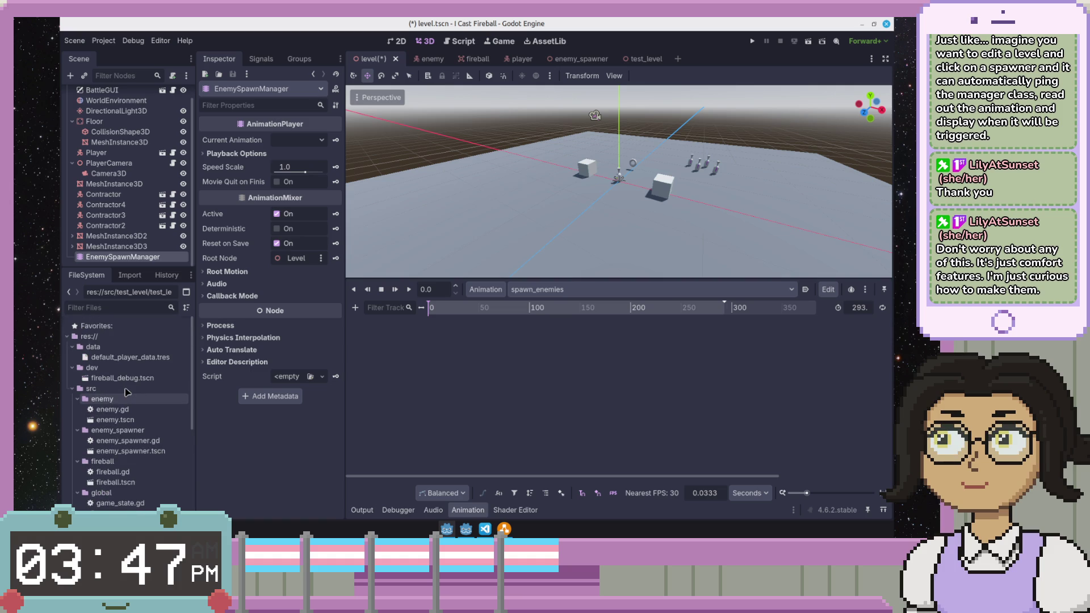
pyautogui.scroll(-3, 125, 392)
# - Load enemy_spawner.tscn from the FileSystem dock
pyautogui.doubleClick(139, 355)
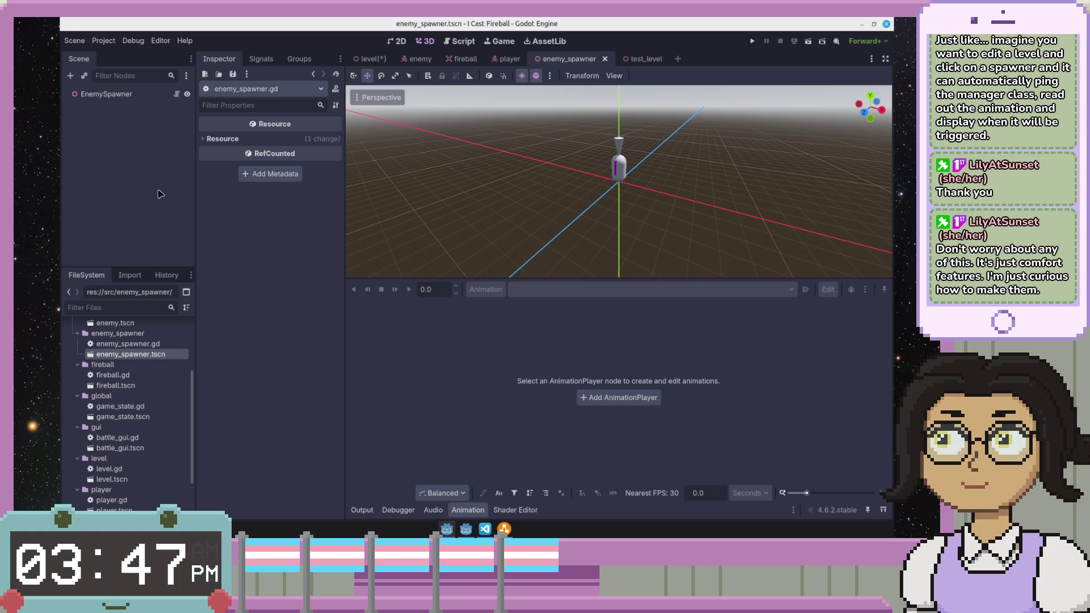
# - Select the EnemySpawner root node and reopen its enemy_spawner.gd script
pyautogui.click(154, 96)
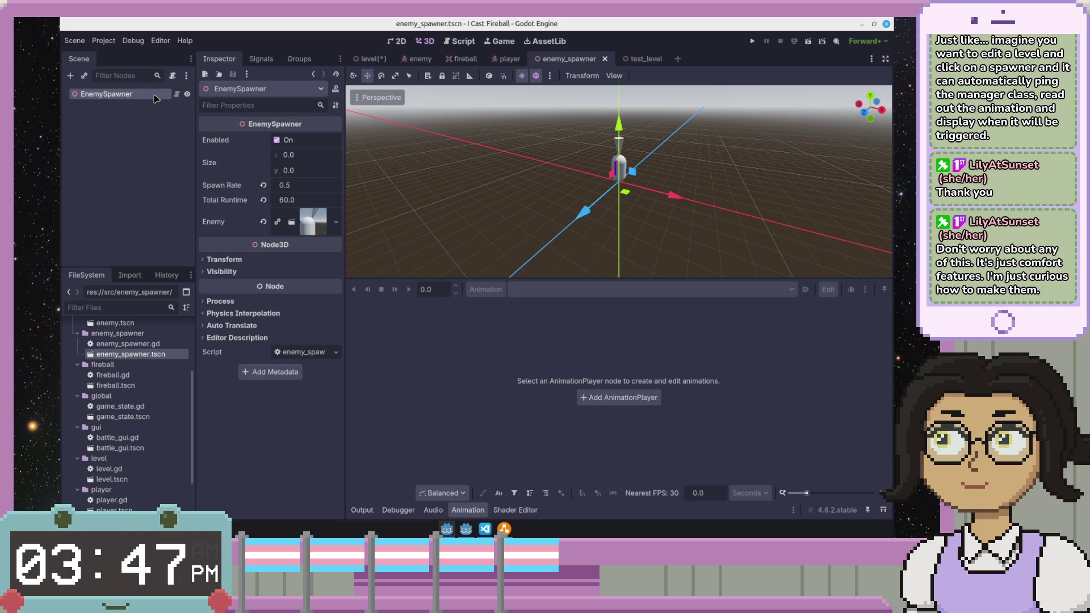
pyautogui.doubleClick(122, 344)
pyautogui.click(143, 354)
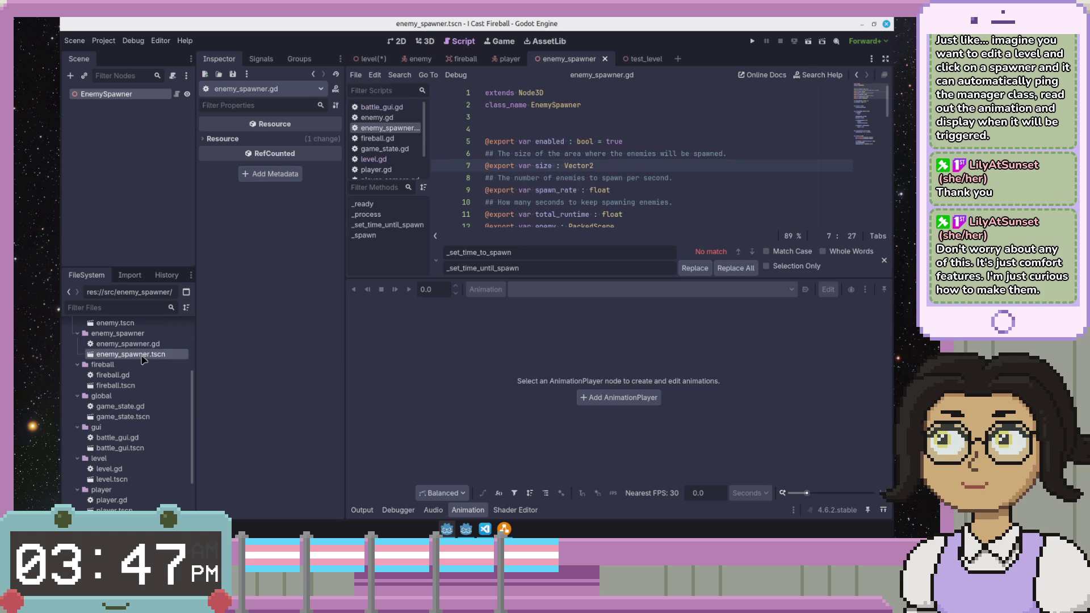
pyautogui.click(579, 128)
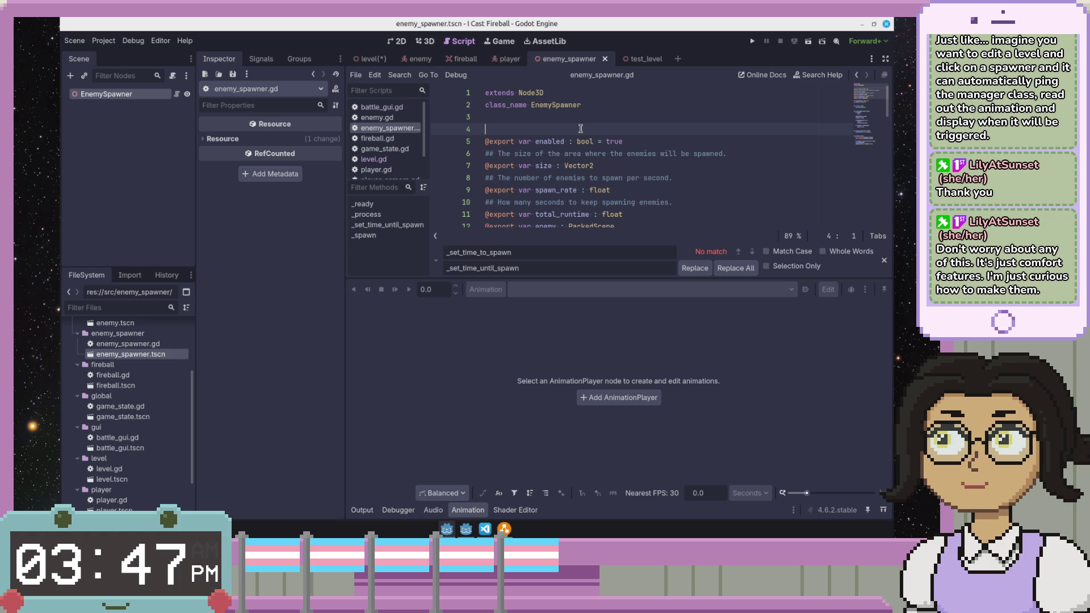
pyautogui.scroll(-3, 580, 128)
pyautogui.scroll(3, 580, 128)
pyautogui.scroll(-1, 579, 129)
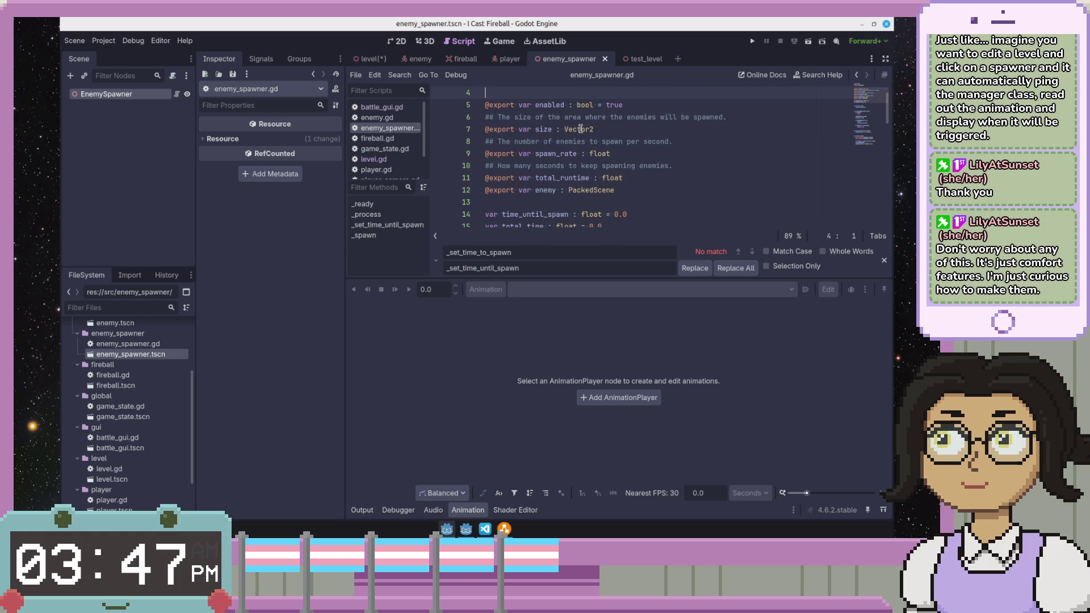
pyautogui.click(637, 178)
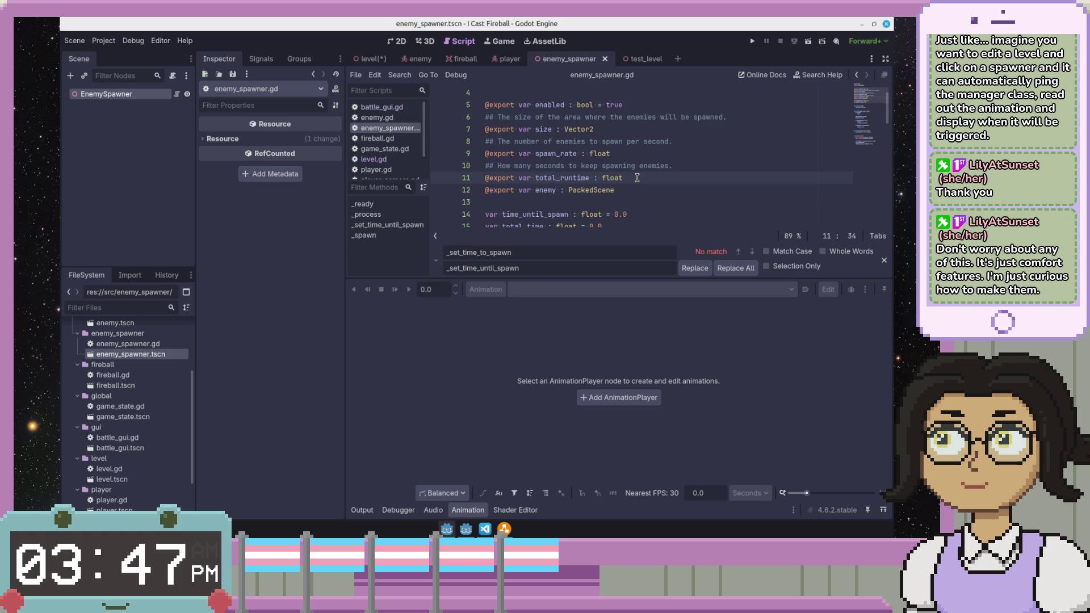
pyautogui.click(539, 93)
pyautogui.write('## If true,')
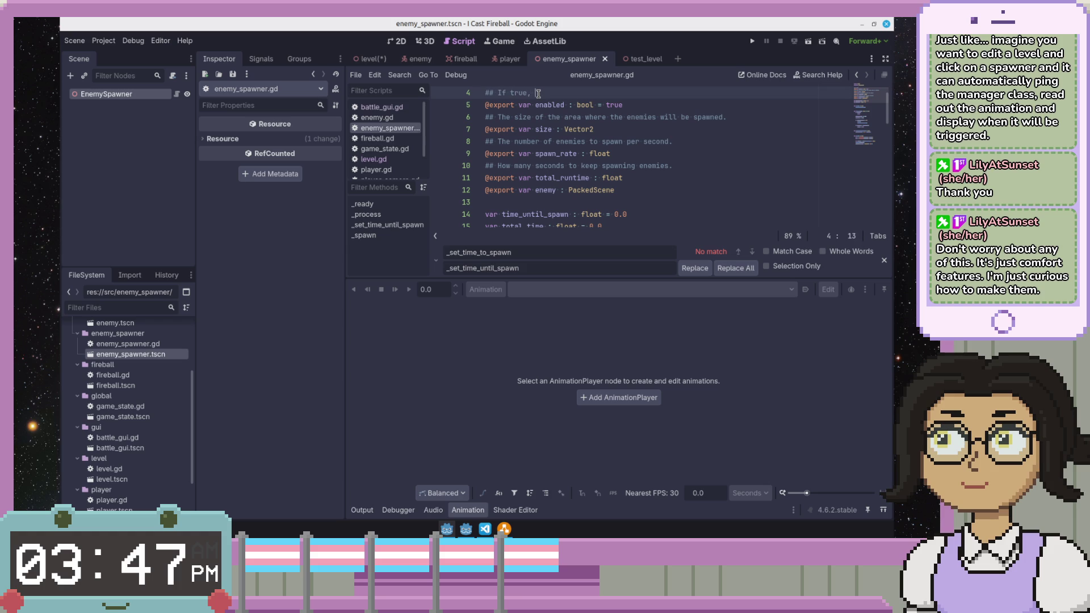
pyautogui.press('BackSpace')
pyautogui.press('BackSpace')
pyautogui.press('BackSpace')
pyautogui.write('true, the')
pyautogui.press('BackSpace')
pyautogui.press('BackSpace')
pyautogui.press('BackSpace')
pyautogui.press('BackSpace')
pyautogui.press('Return')
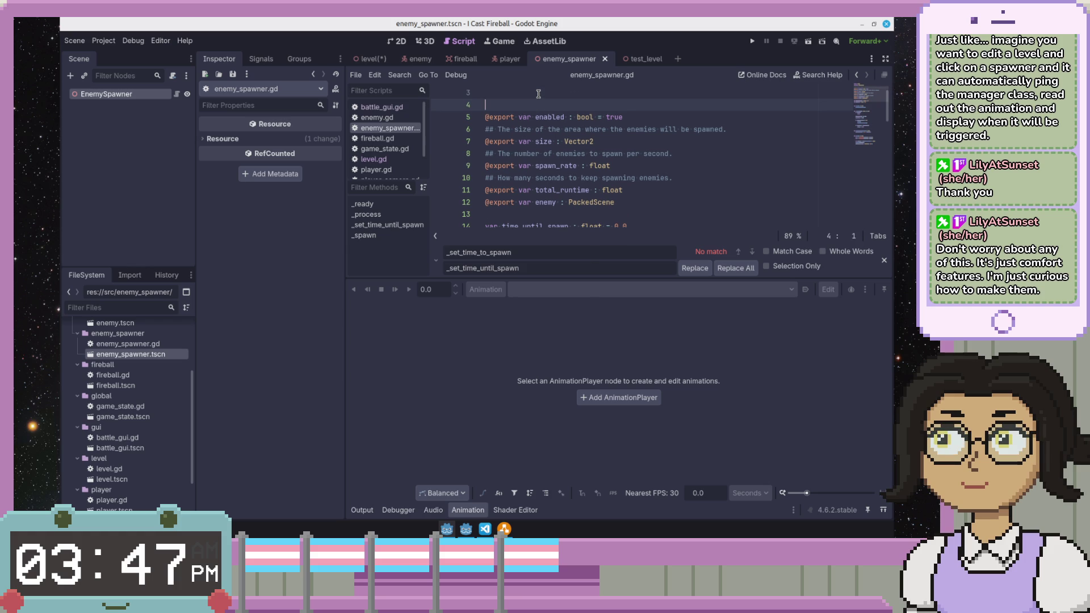
pyautogui.scroll(-2, 529, 128)
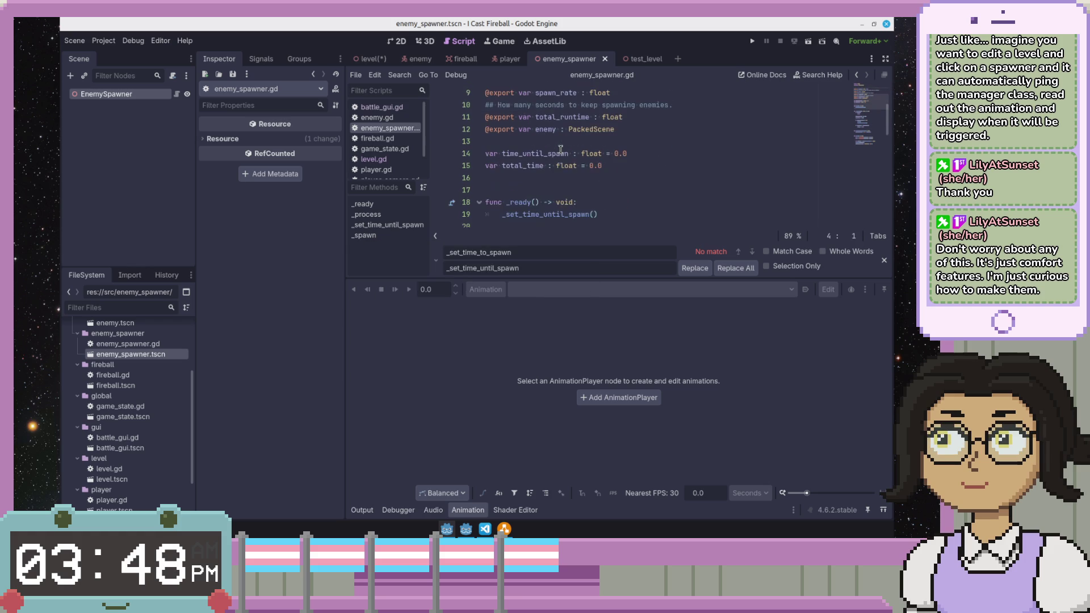
pyautogui.doubleClick(515, 153)
pyautogui.scroll(-2, 515, 153)
pyautogui.scroll(-2, 517, 153)
pyautogui.scroll(-2, 517, 153)
pyautogui.scroll(-2, 519, 154)
pyautogui.scroll(9, 519, 155)
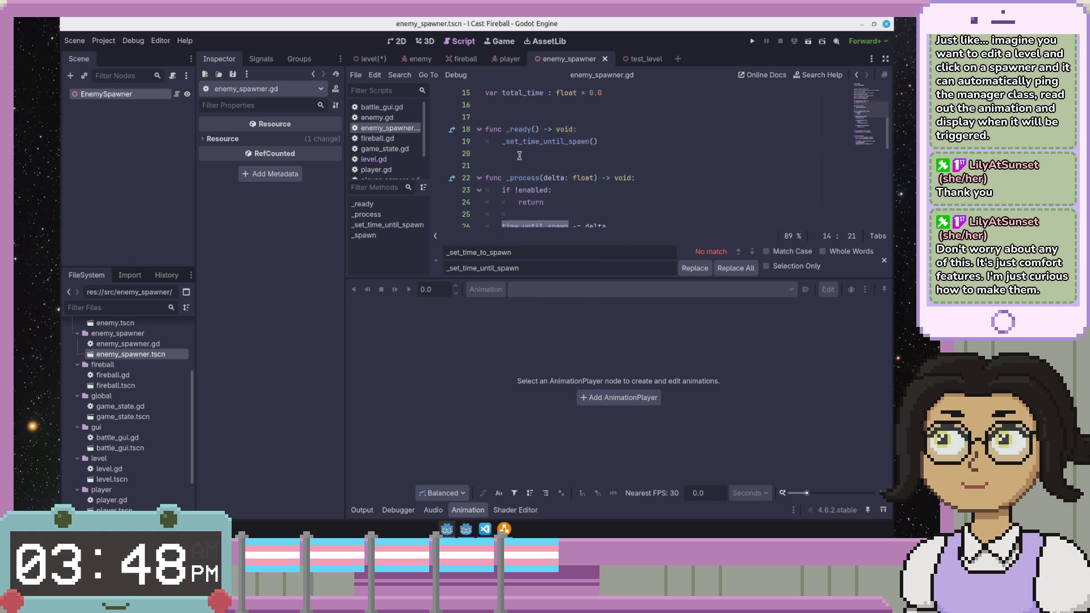
pyautogui.click(519, 154)
pyautogui.click(558, 175)
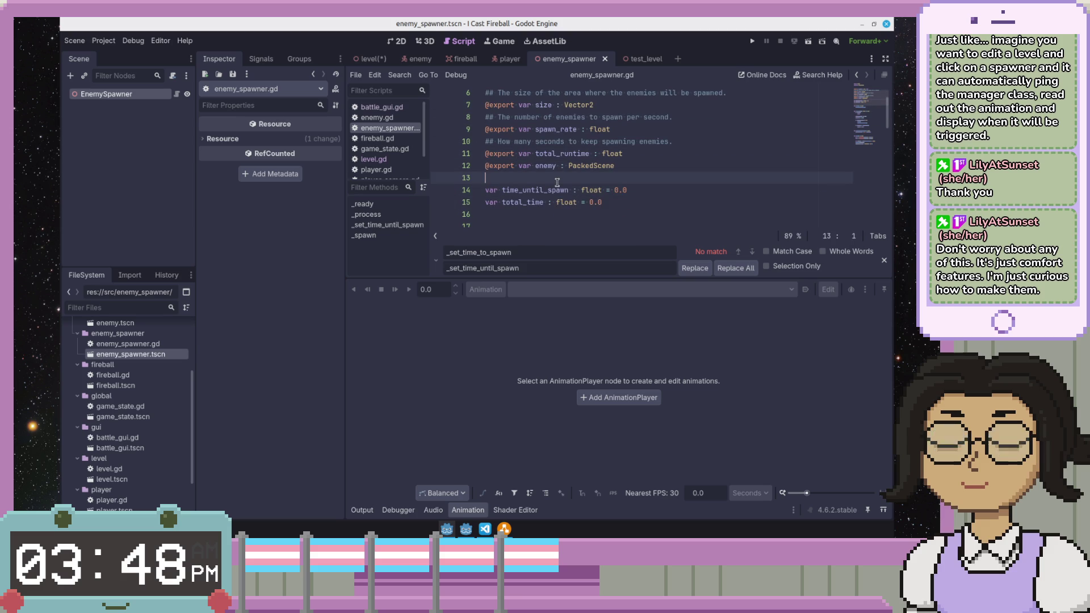
pyautogui.scroll(-2, 680, 131)
pyautogui.scroll(-1, 679, 131)
pyautogui.click(646, 131)
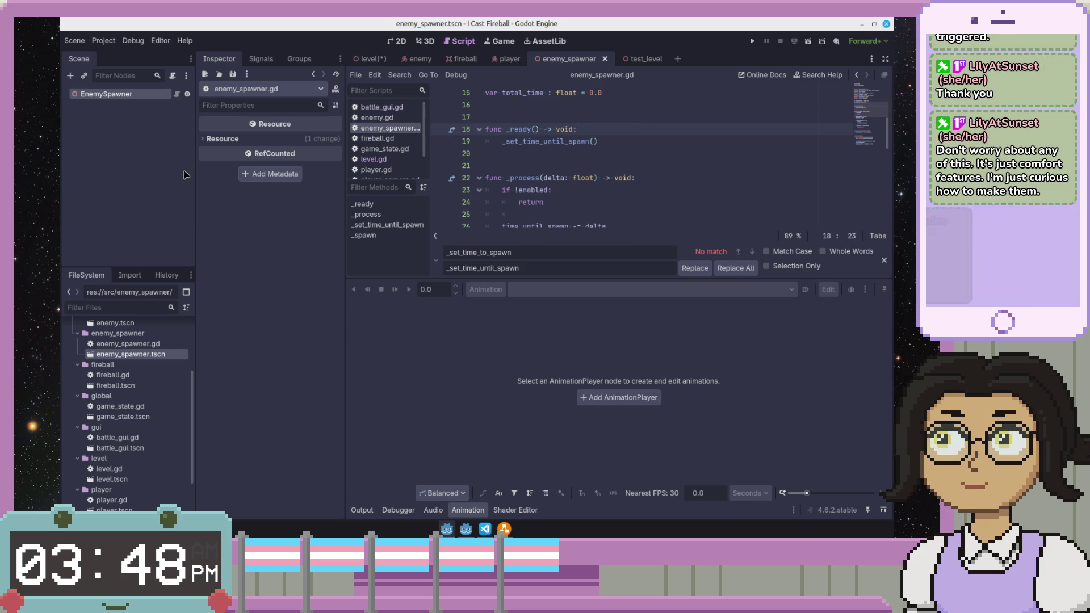
pyautogui.click(167, 344)
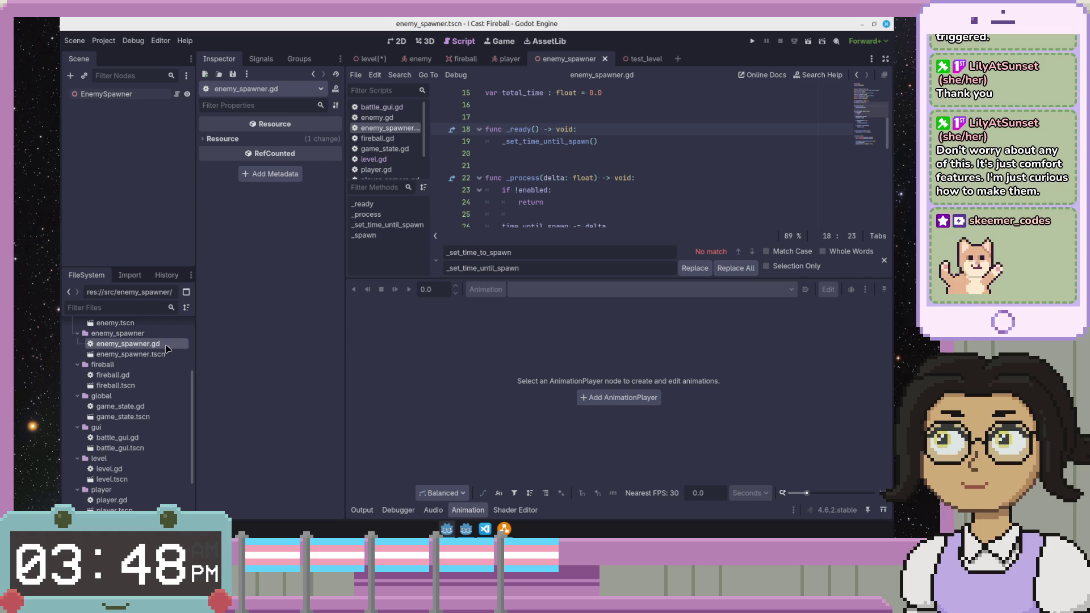
pyautogui.click(172, 354)
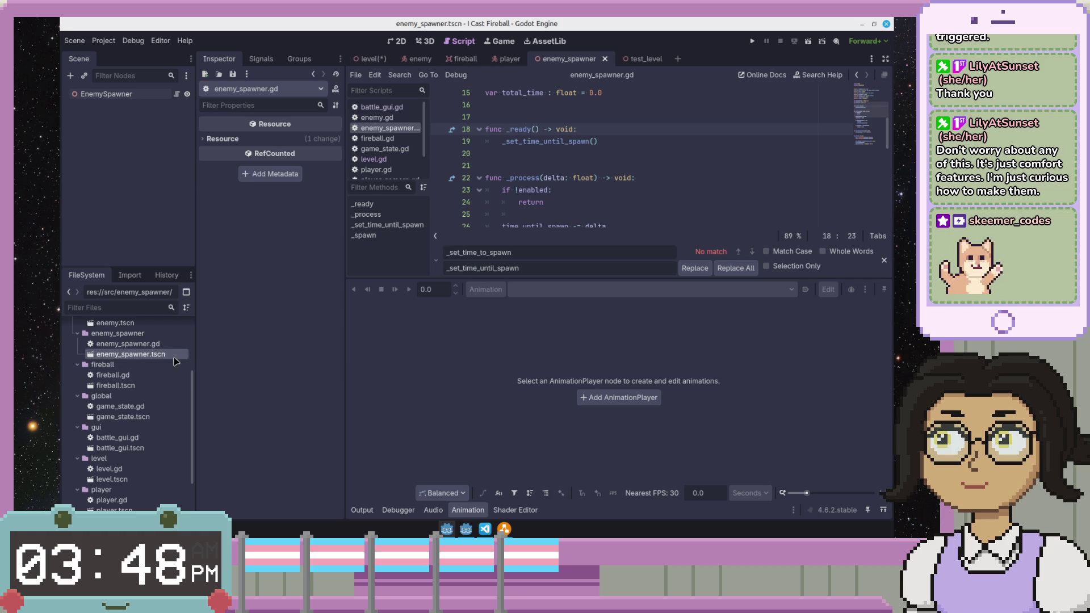
pyautogui.doubleClick(136, 96)
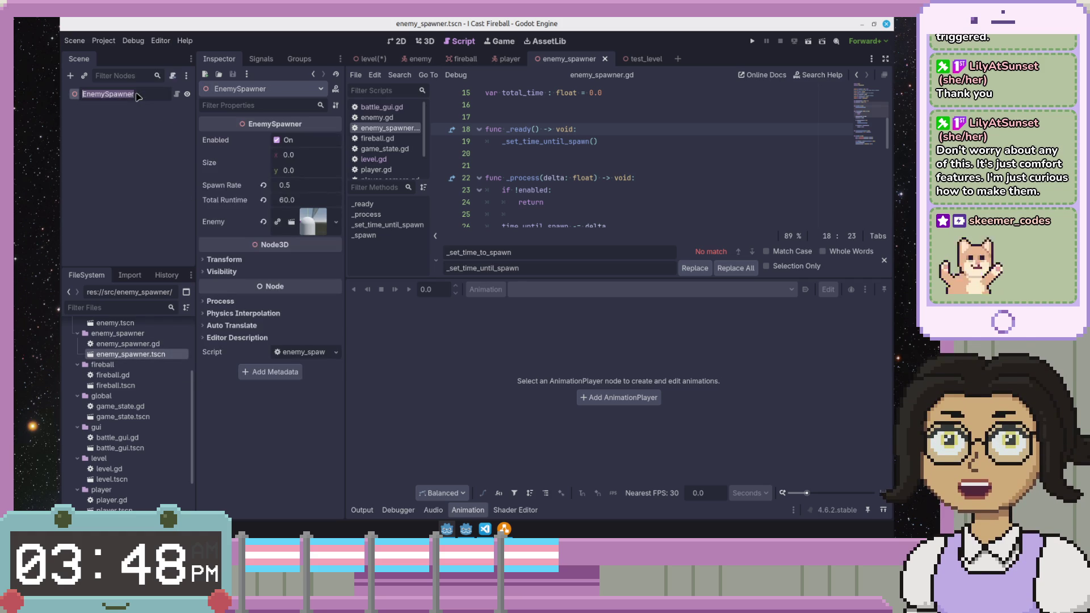
pyautogui.click(153, 211)
pyautogui.click(159, 94)
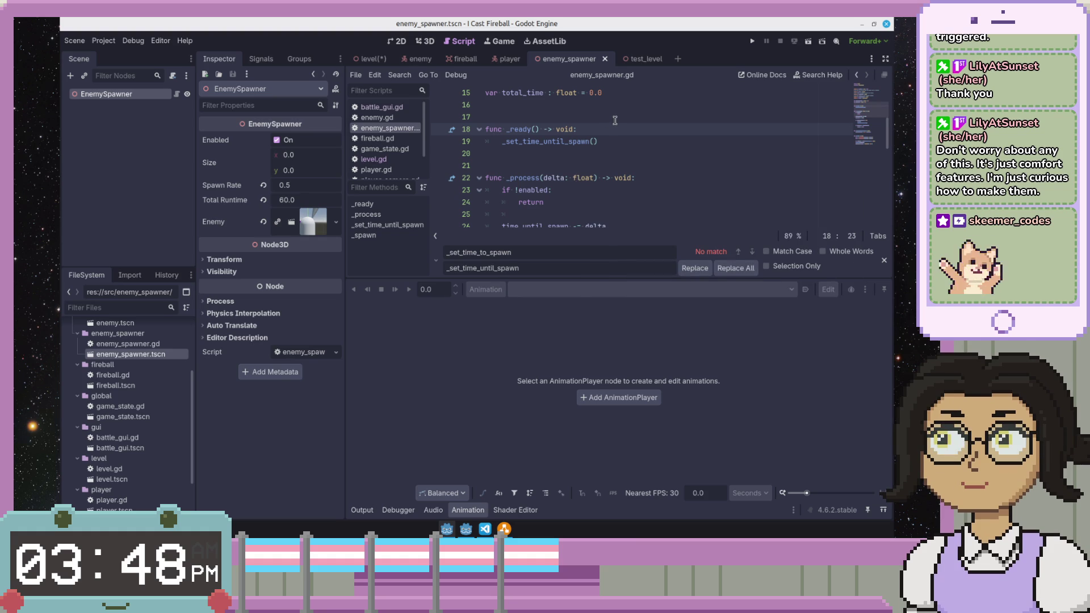
pyautogui.scroll(2, 614, 120)
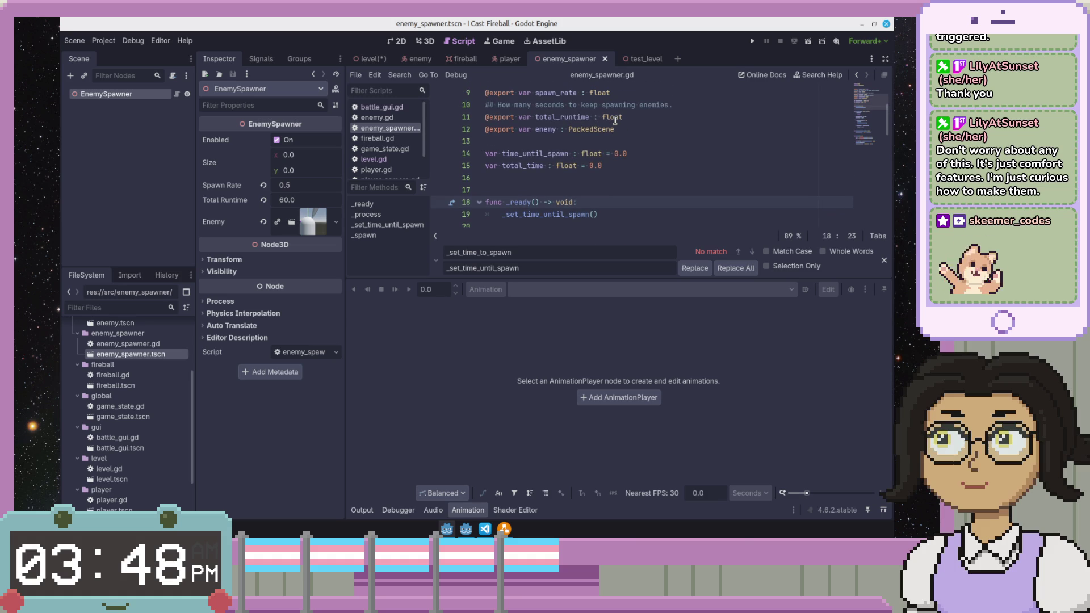
pyautogui.click(125, 228)
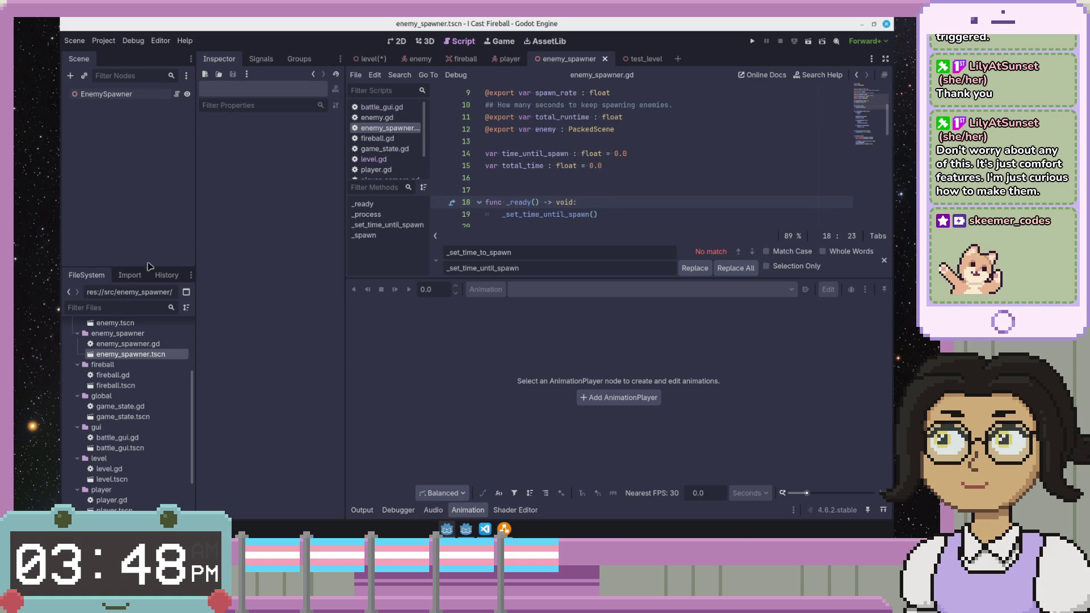
pyautogui.scroll(2, 156, 384)
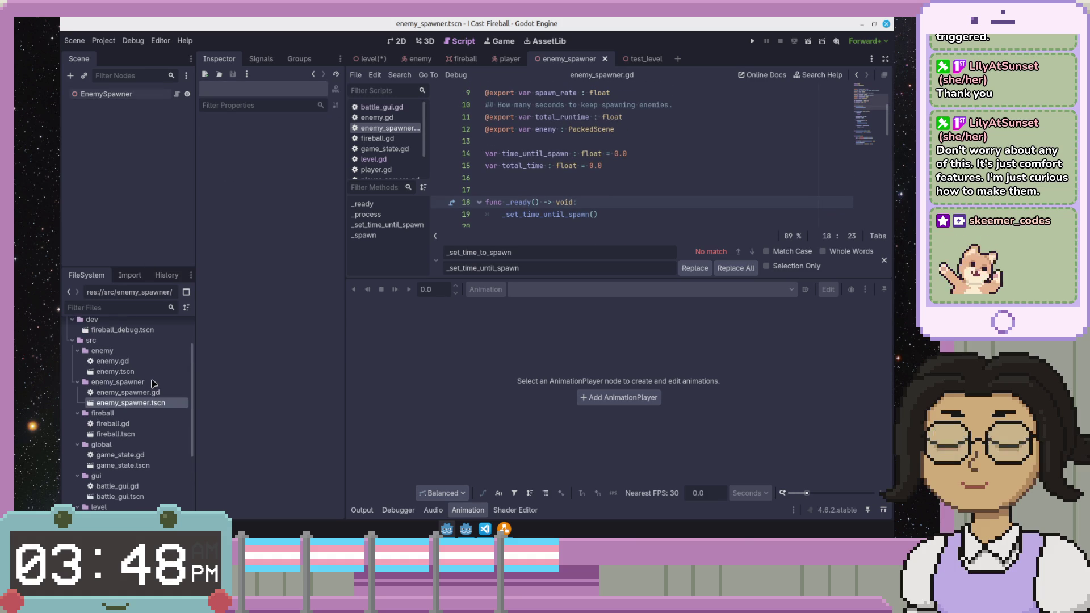
pyautogui.scroll(-5, 152, 383)
# - Load level.tscn in the 3D view and select its MeshInstance3D cube meshes
pyautogui.click(137, 407)
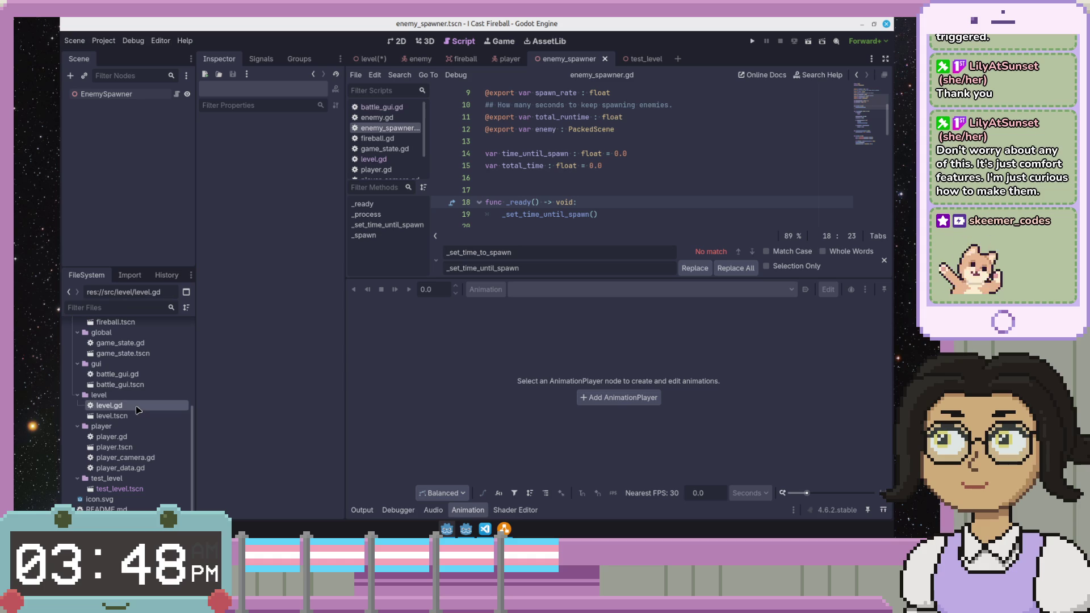
pyautogui.doubleClick(136, 416)
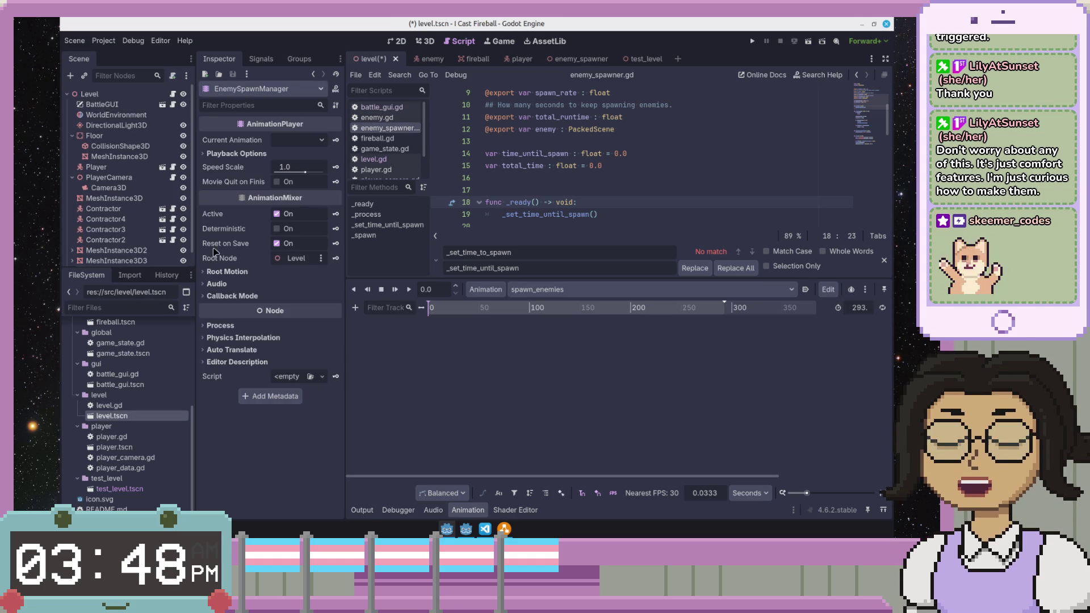
pyautogui.click(115, 246)
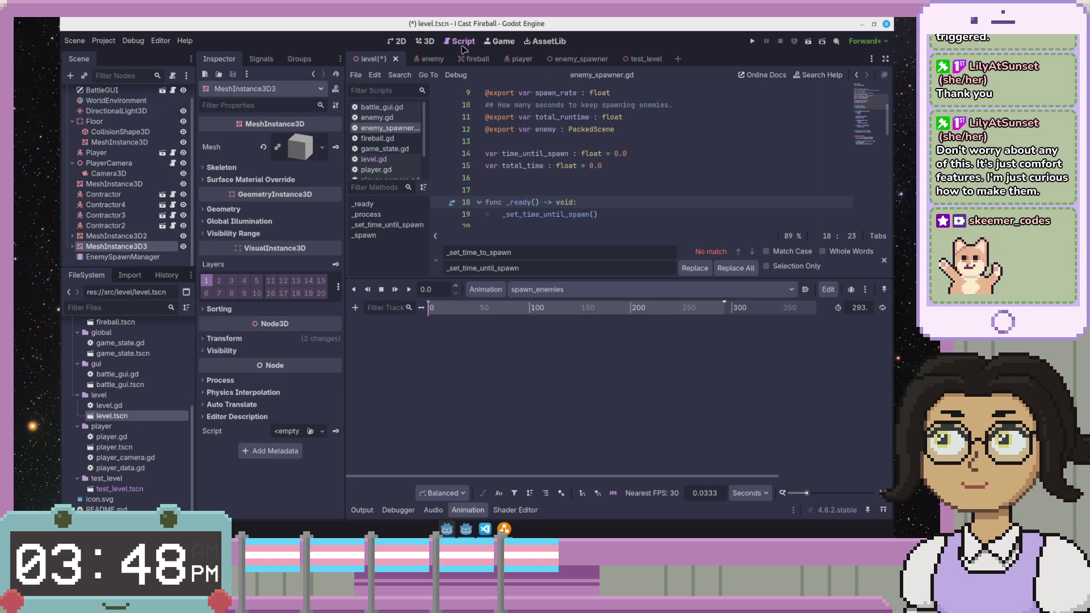
pyautogui.click(427, 42)
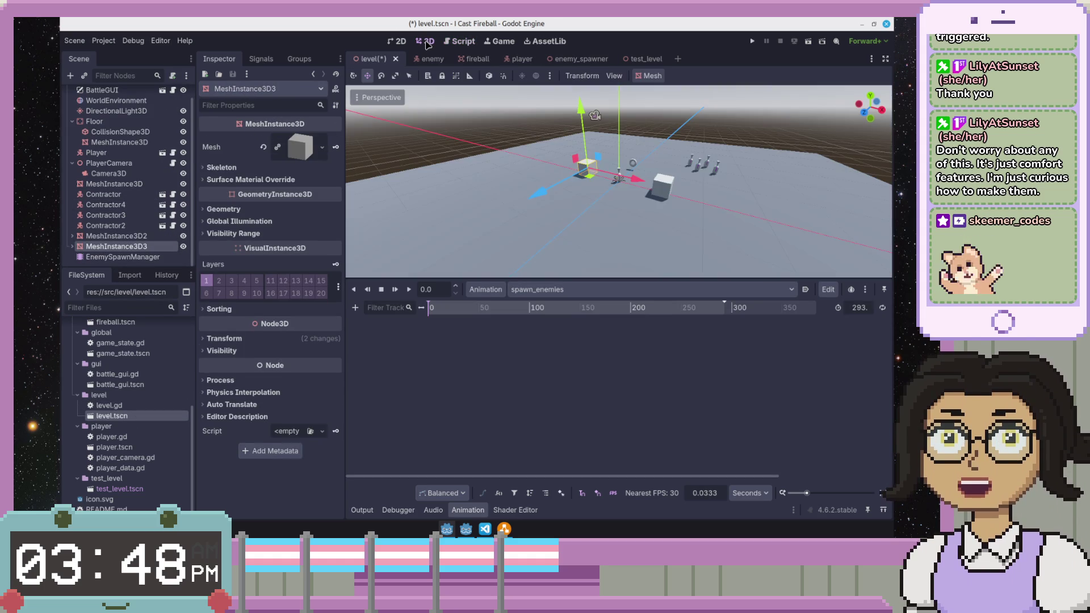
pyautogui.click(116, 237)
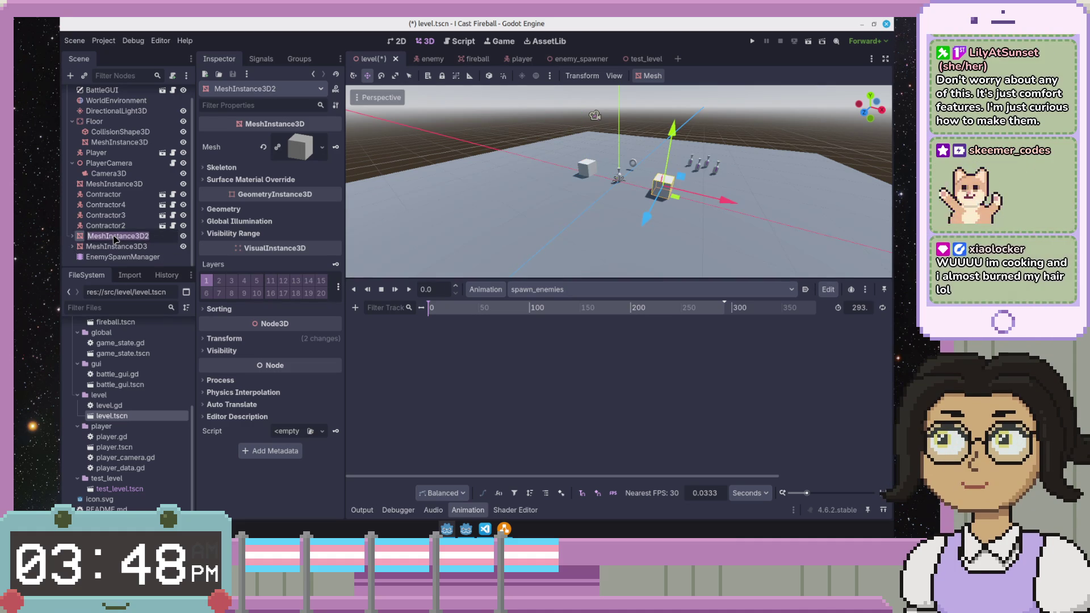
# - Rename MeshInstance3D2 to Boulder and MeshInstance3D3 to Boulder2
pyautogui.doubleClick(116, 236)
pyautogui.write('Boulder')
pyautogui.press('Return')
pyautogui.press('Down')
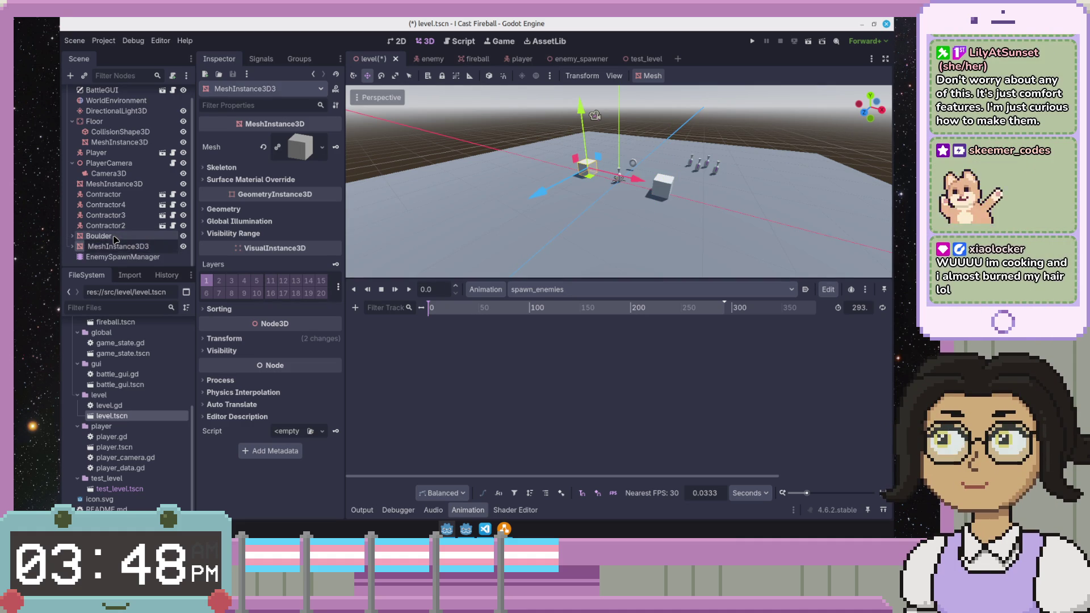
pyautogui.write('Boulder')
pyautogui.press('Return')
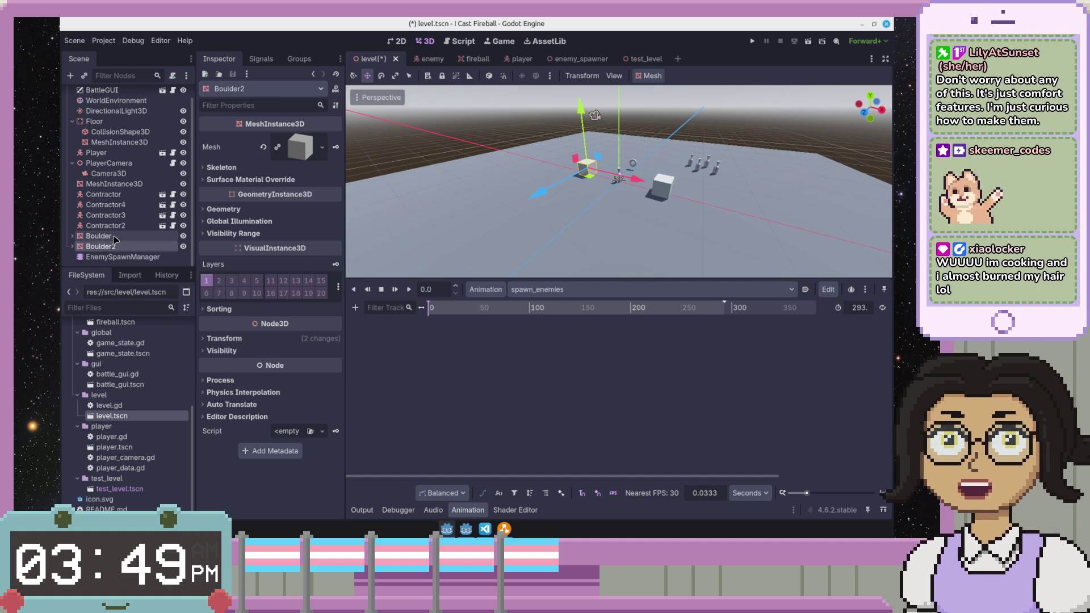
pyautogui.press('Up')
pyautogui.press('Down')
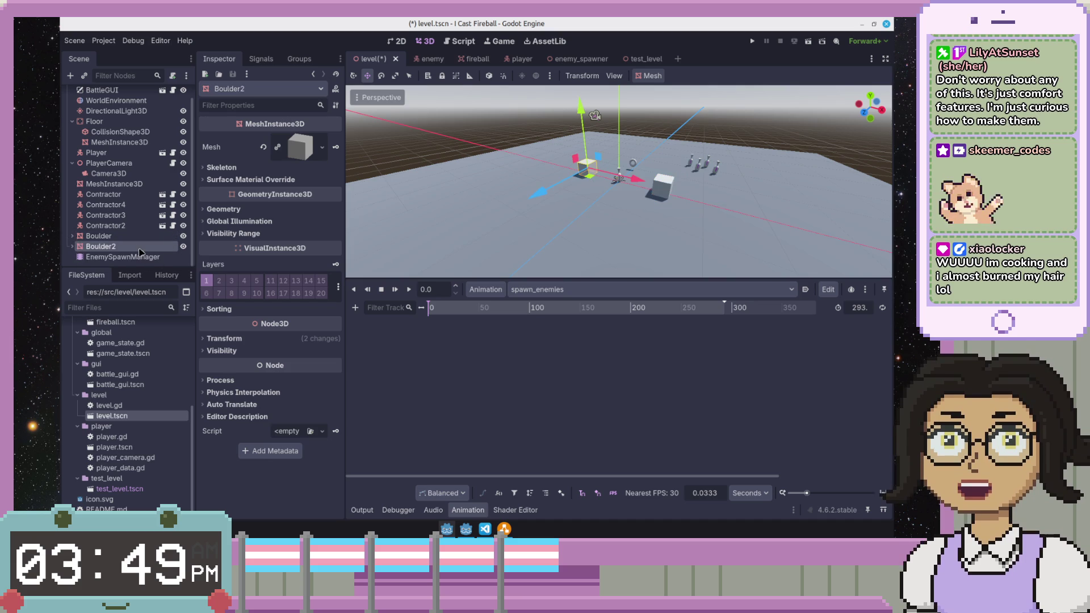
pyautogui.scroll(1, 106, 243)
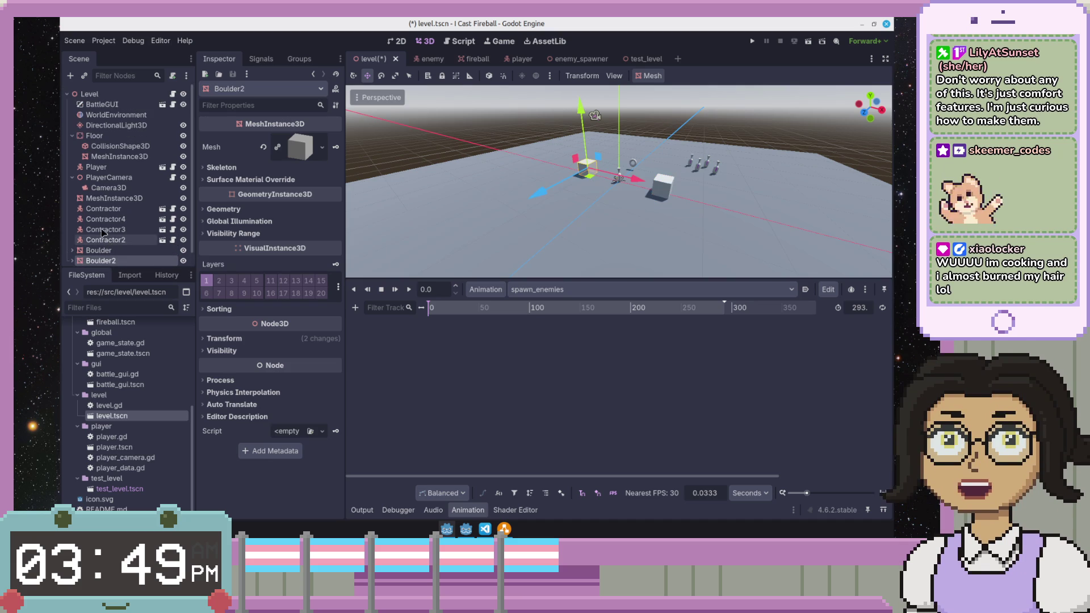
# - Select the four Contractor enemies, then open Contractor4's scene in the editor
pyautogui.press('Up')
pyautogui.press('Up')
pyautogui.press('Up')
pyautogui.press('Down')
pyautogui.press('Down')
pyautogui.press('Down')
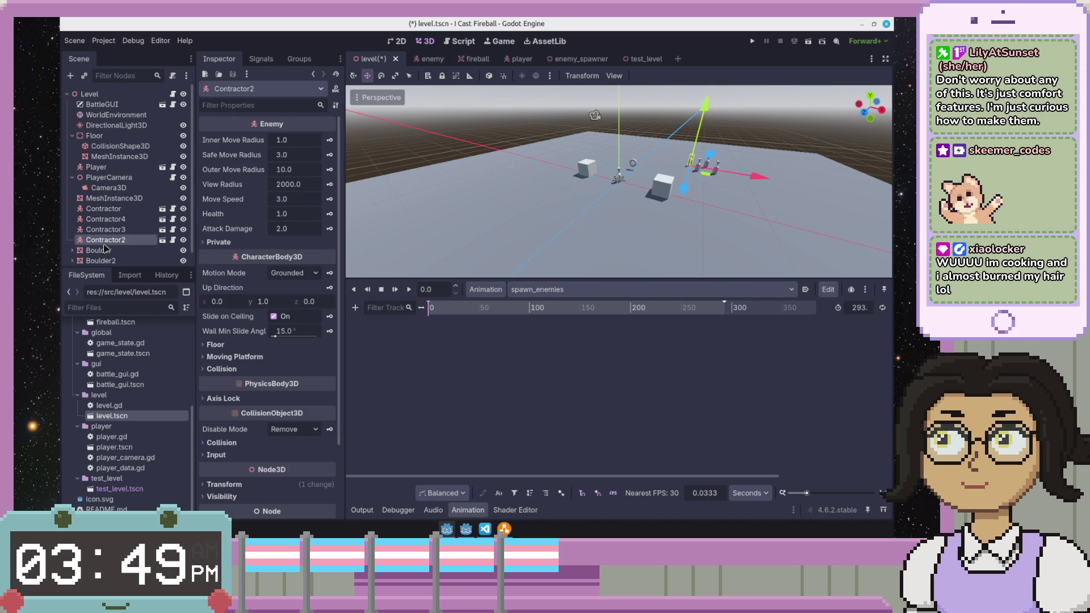
pyautogui.keyDown('shift'); pyautogui.click(112, 209); pyautogui.keyUp('shift')
pyautogui.rightClick(112, 210)
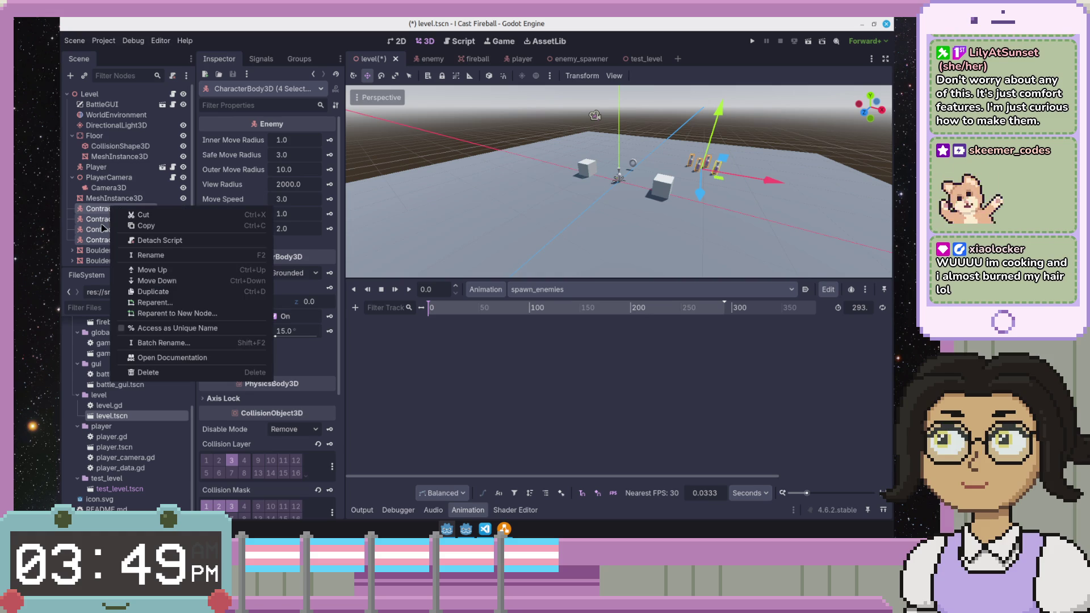
pyautogui.click(102, 226)
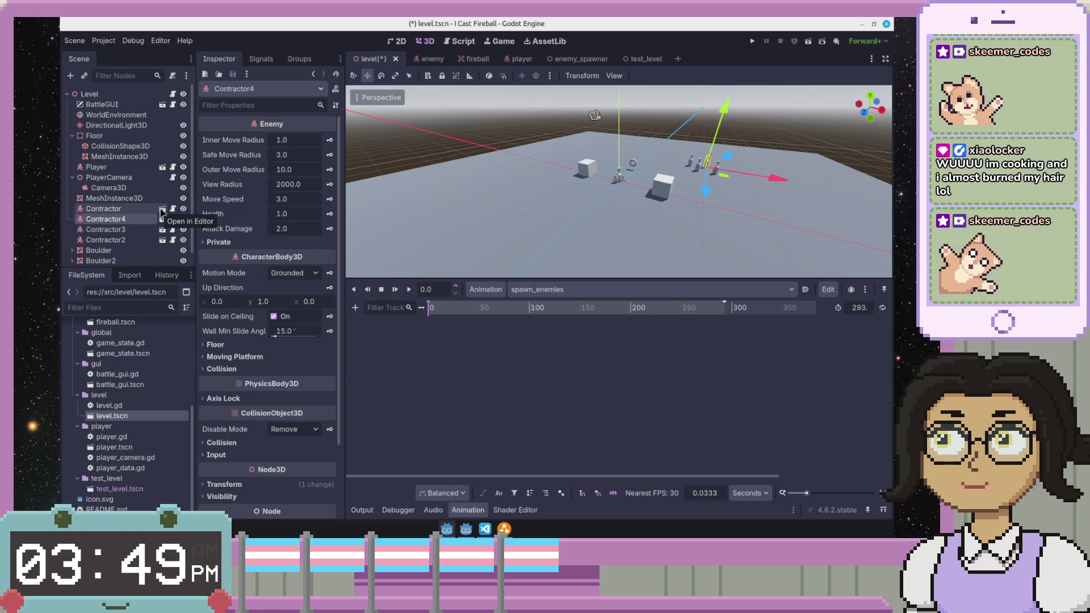
pyautogui.click(161, 209)
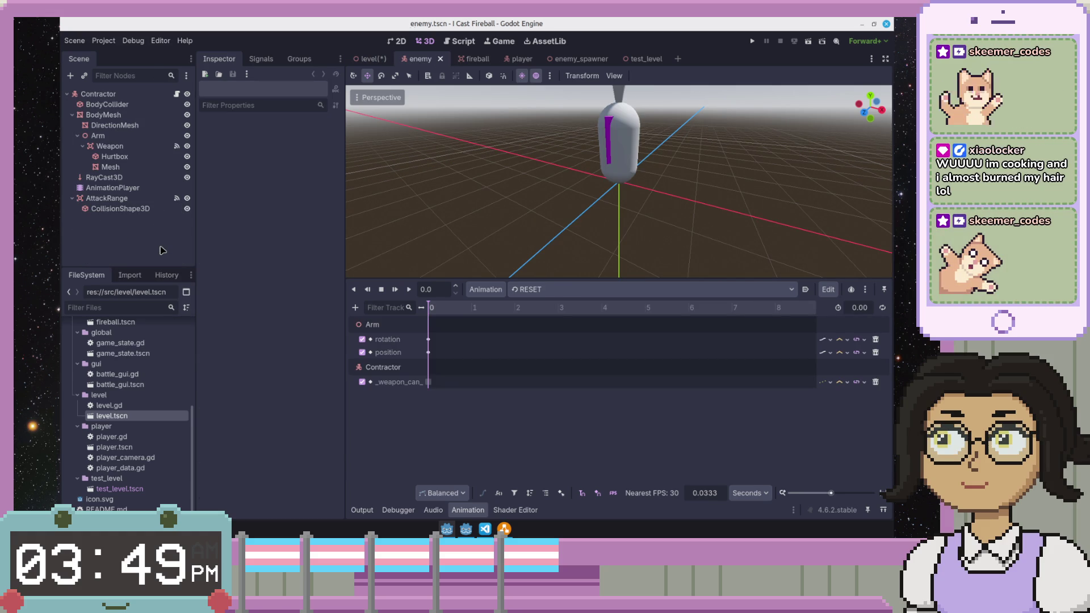
# - Look through RayCast3D, AttackRange and AnimationPlayer, then select AttackRange's CollisionShape3D
pyautogui.click(100, 177)
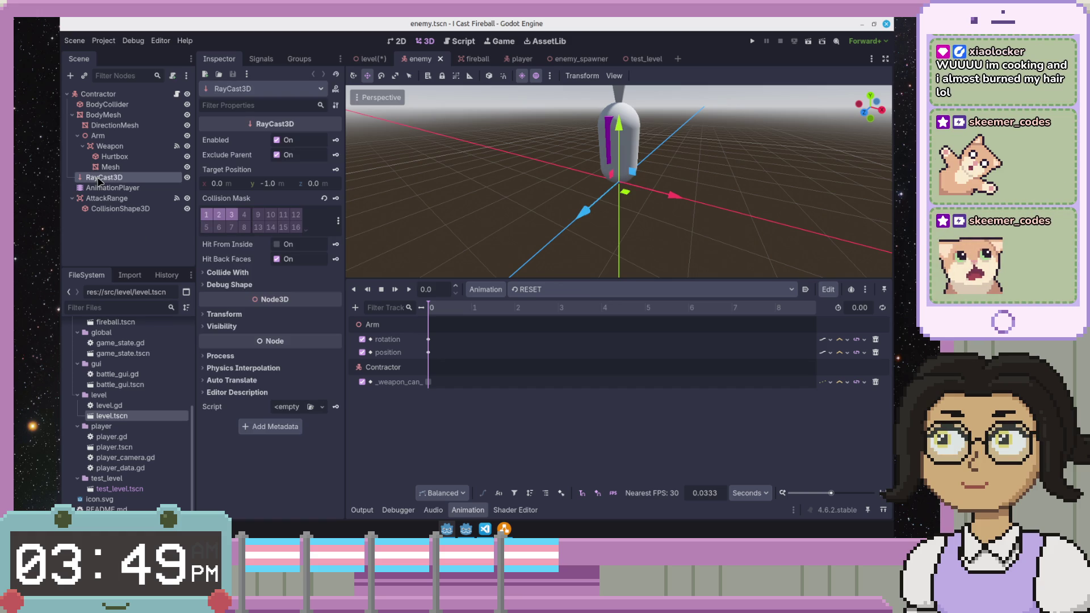
pyautogui.click(111, 188)
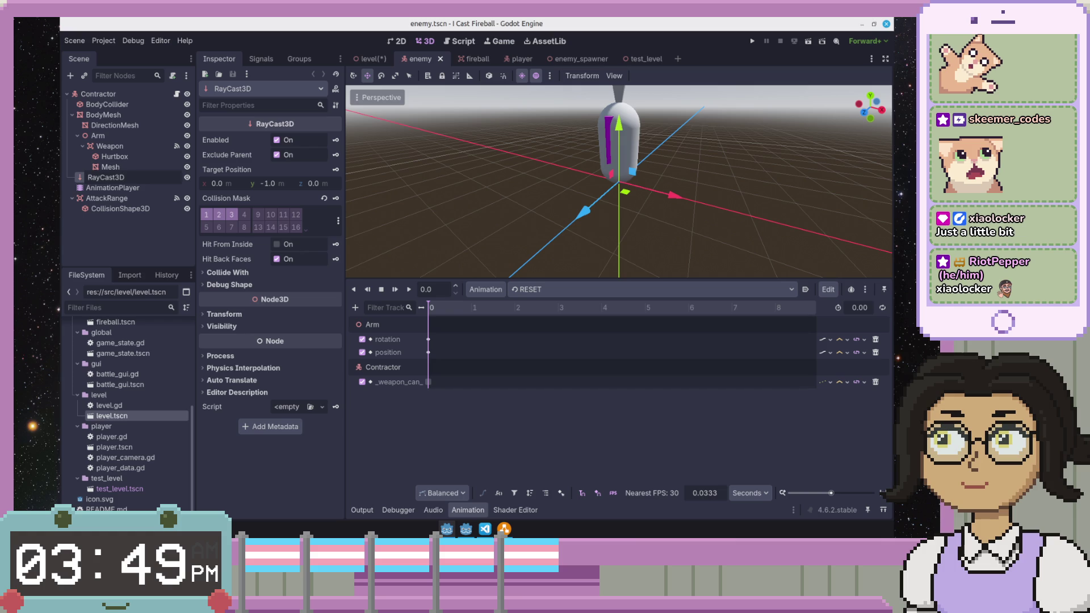
pyautogui.click(112, 187)
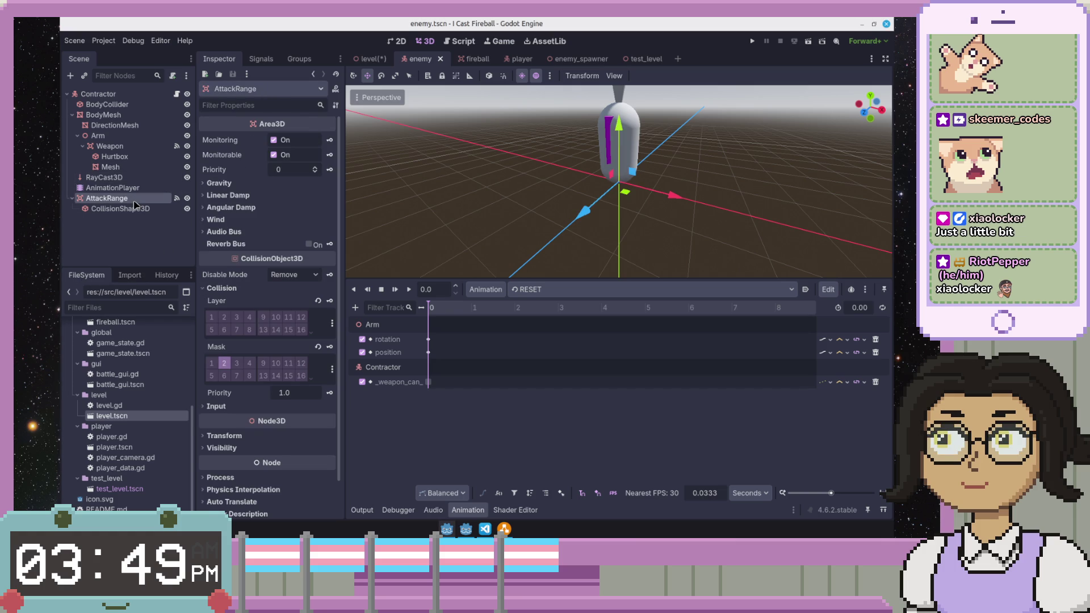
pyautogui.click(133, 208)
pyautogui.click(133, 189)
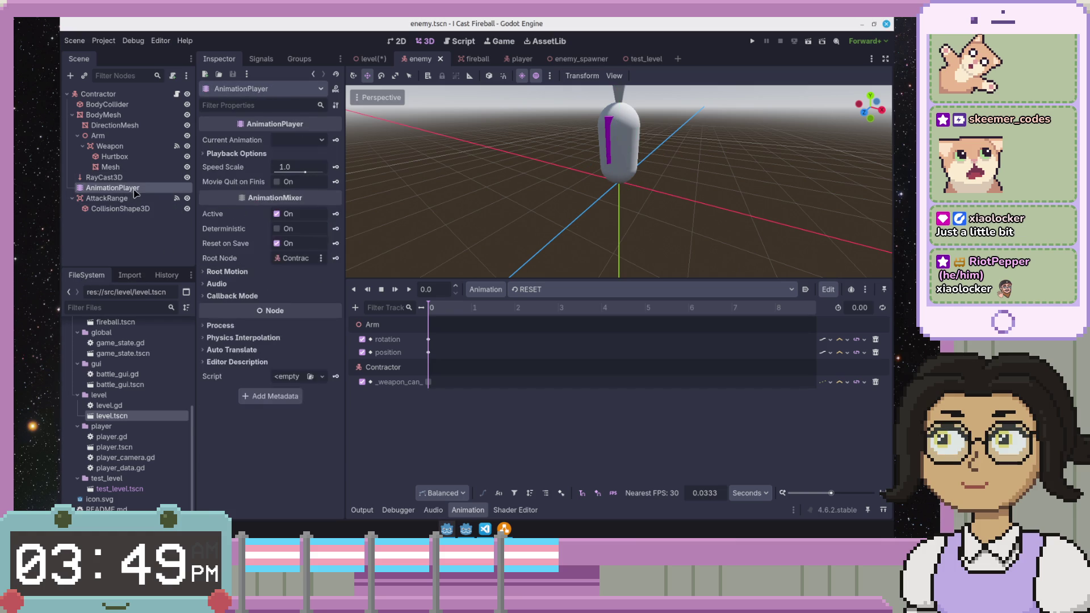
pyautogui.click(120, 209)
pyautogui.scroll(-3, 598, 203)
pyautogui.scroll(2, 602, 199)
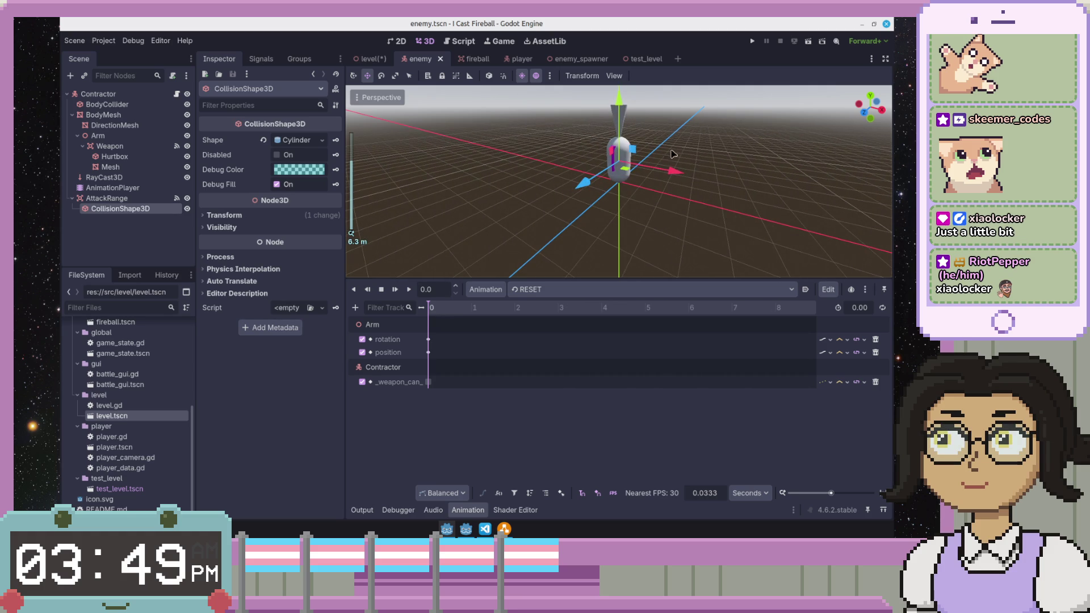
# - Inspect the attack range's collision shape from top-down and side views and reveal its cylinder size properties
pyautogui.moveTo(665, 158); pyautogui.dragTo(603, 186)
pyautogui.scroll(-2, 602, 187)
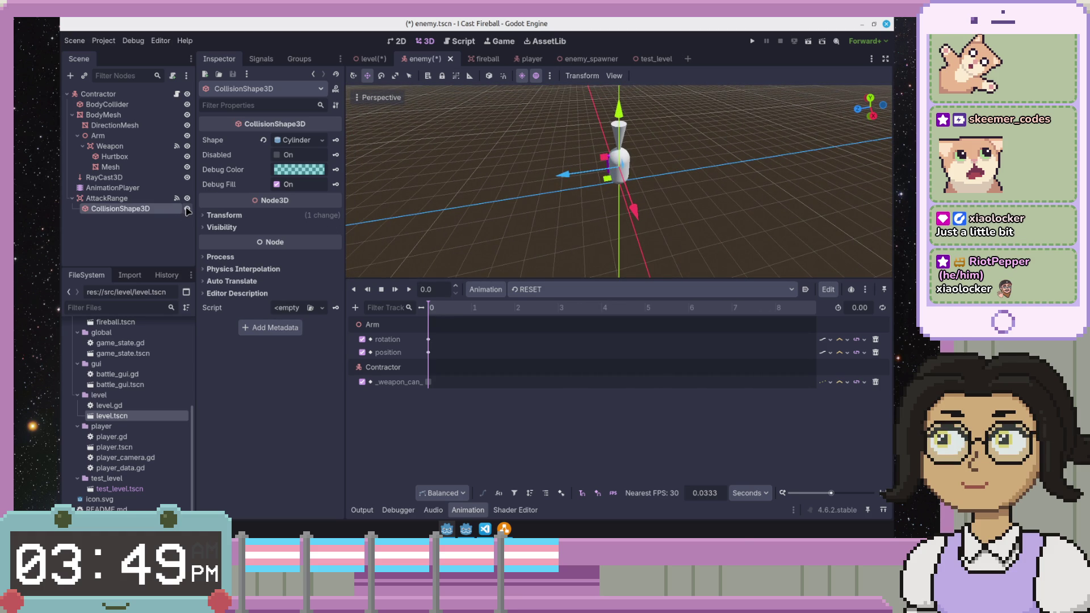
pyautogui.click(161, 234)
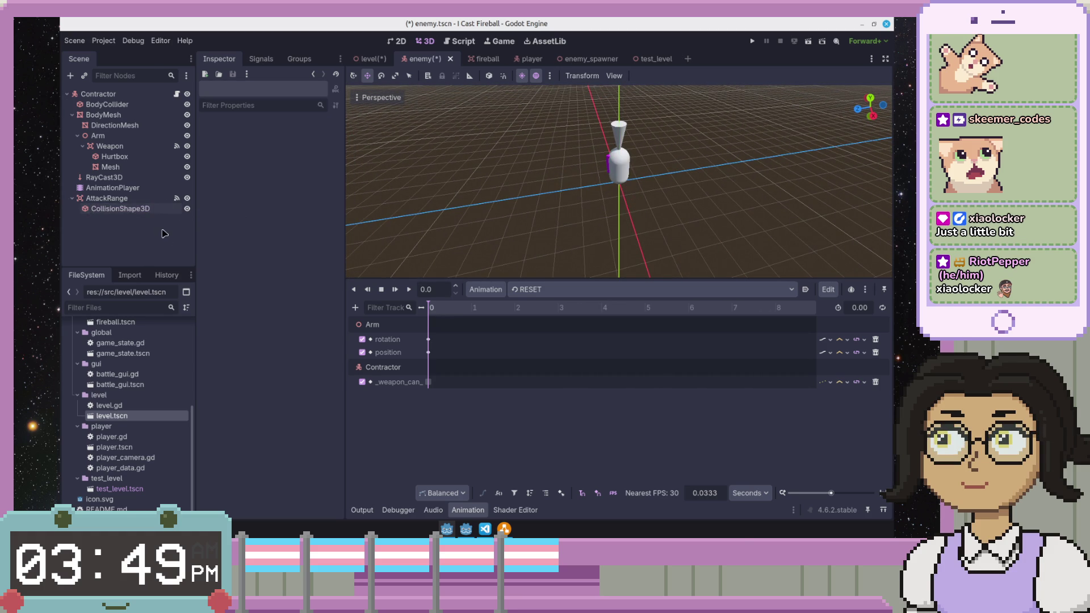
pyautogui.click(119, 209)
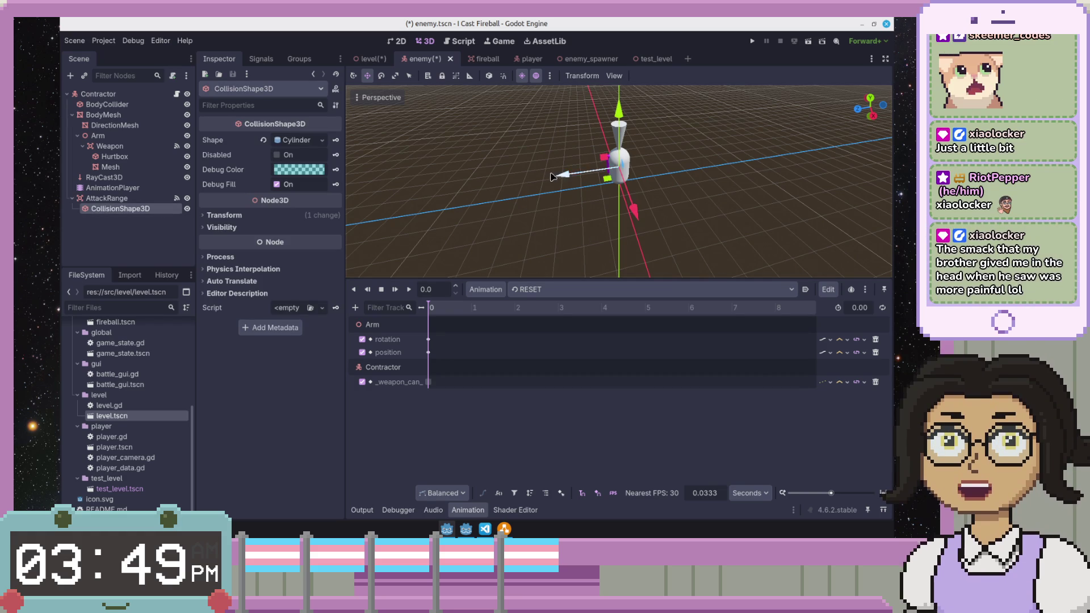
pyautogui.moveTo(583, 224); pyautogui.dragTo(593, 223)
pyautogui.scroll(-3, 594, 222)
pyautogui.scroll(10, 593, 223)
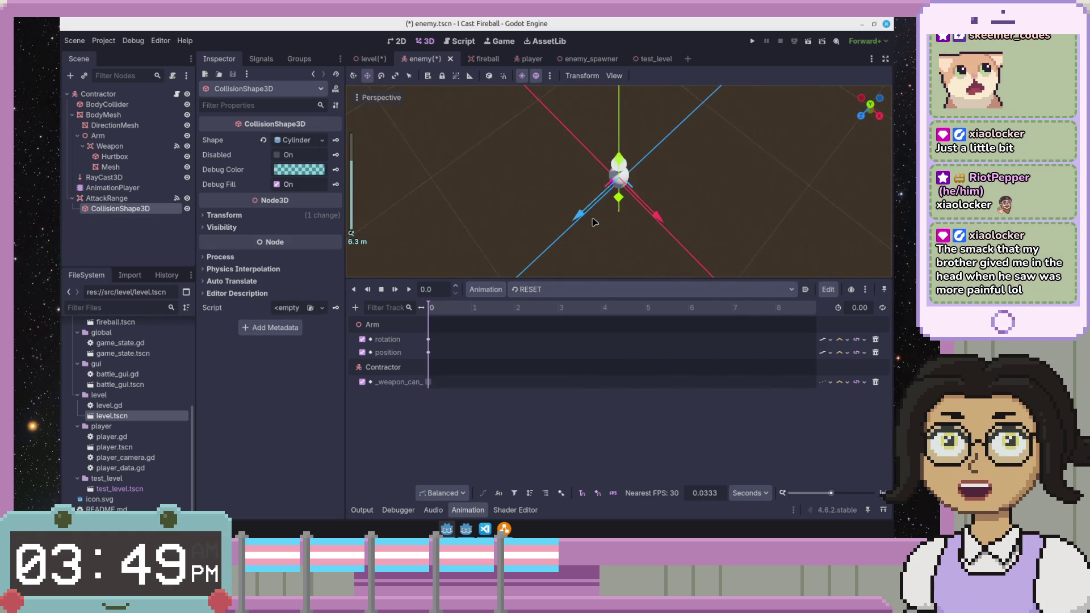
pyautogui.moveTo(750, 192)
pyautogui.mouseDown()
pyautogui.moveTo(693, 271)
pyautogui.moveTo(689, 133)
pyautogui.mouseUp()
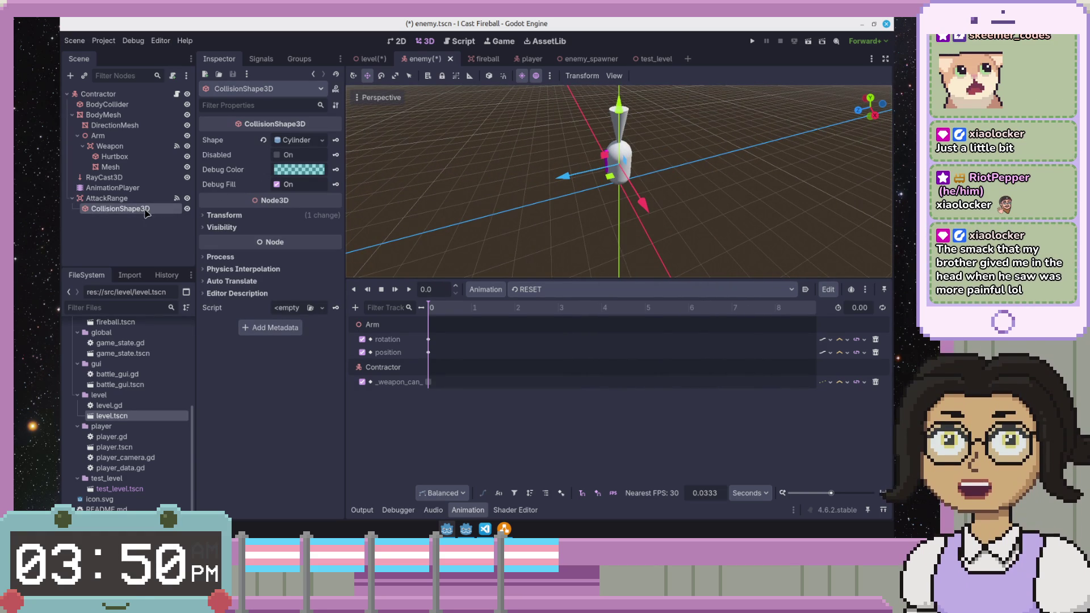
pyautogui.click(292, 141)
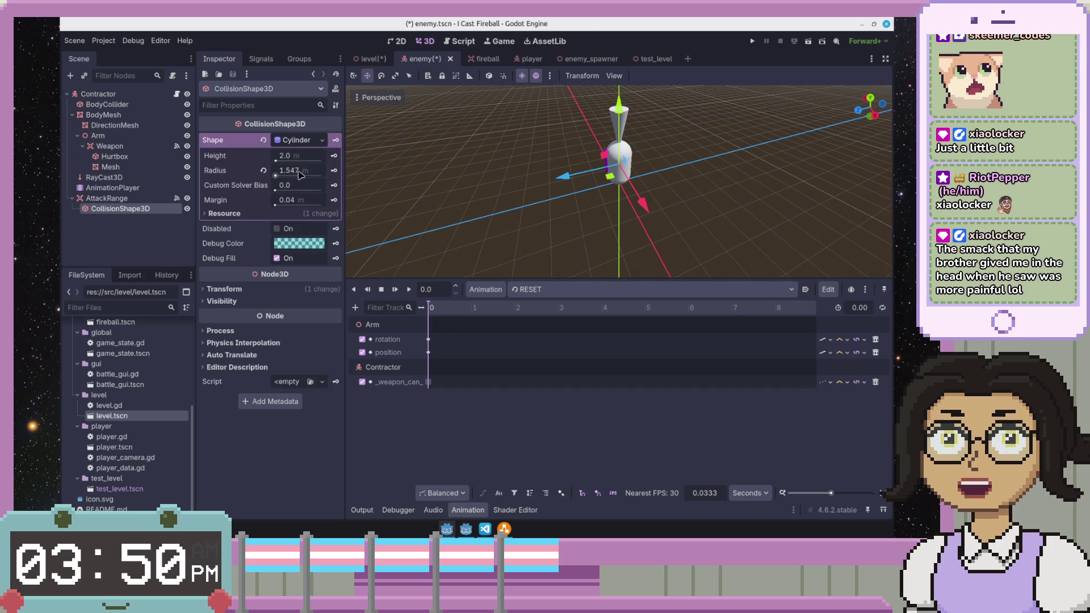
pyautogui.scroll(3, 681, 133)
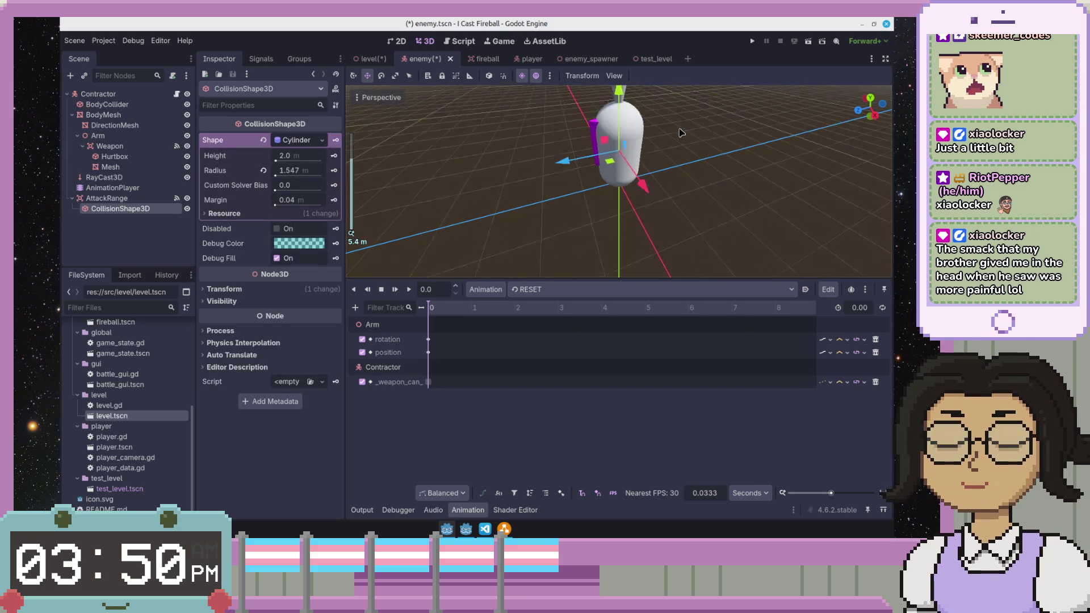
pyautogui.scroll(-3, 517, 101)
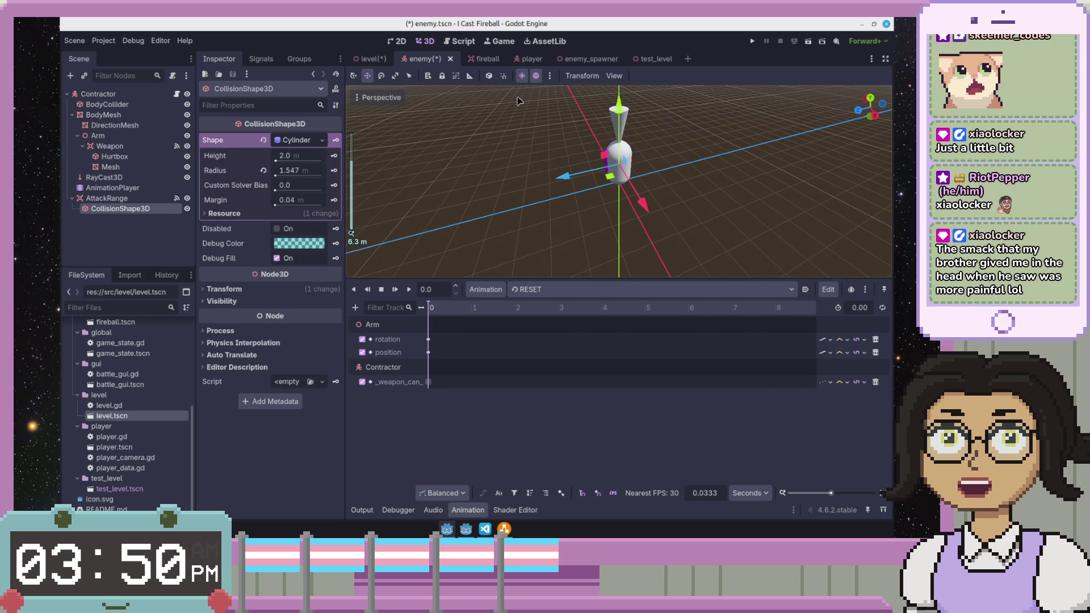
# - Review the AttackRange cylinder's 2 m height and 1.547 m radius and save the enemy scene
pyautogui.click(355, 76)
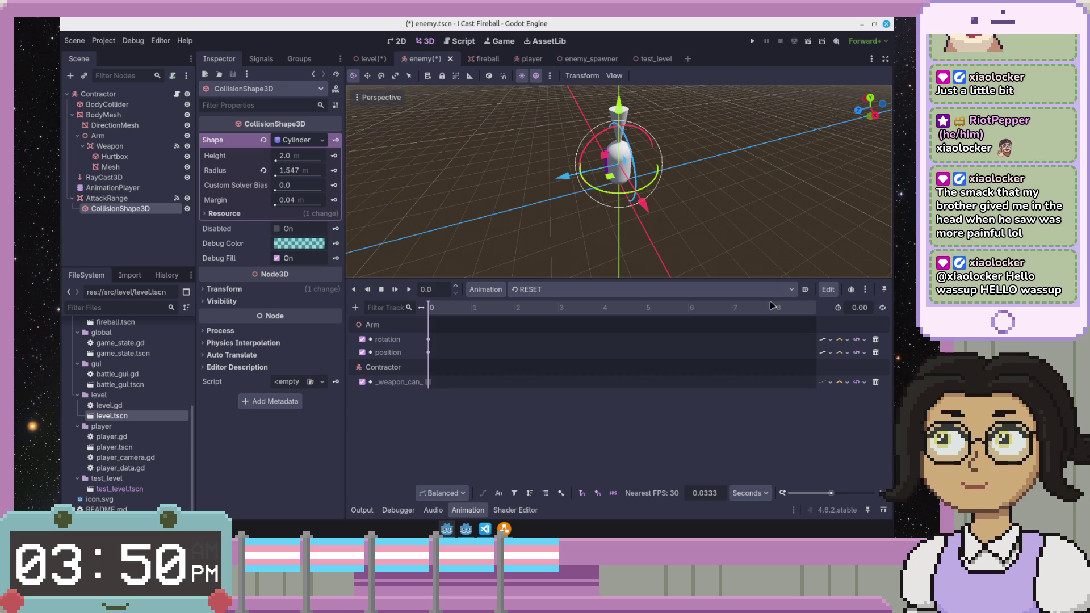
pyautogui.moveTo(532, 178)
pyautogui.mouseDown()
pyautogui.moveTo(700, 148)
pyautogui.moveTo(674, 153)
pyautogui.mouseUp()
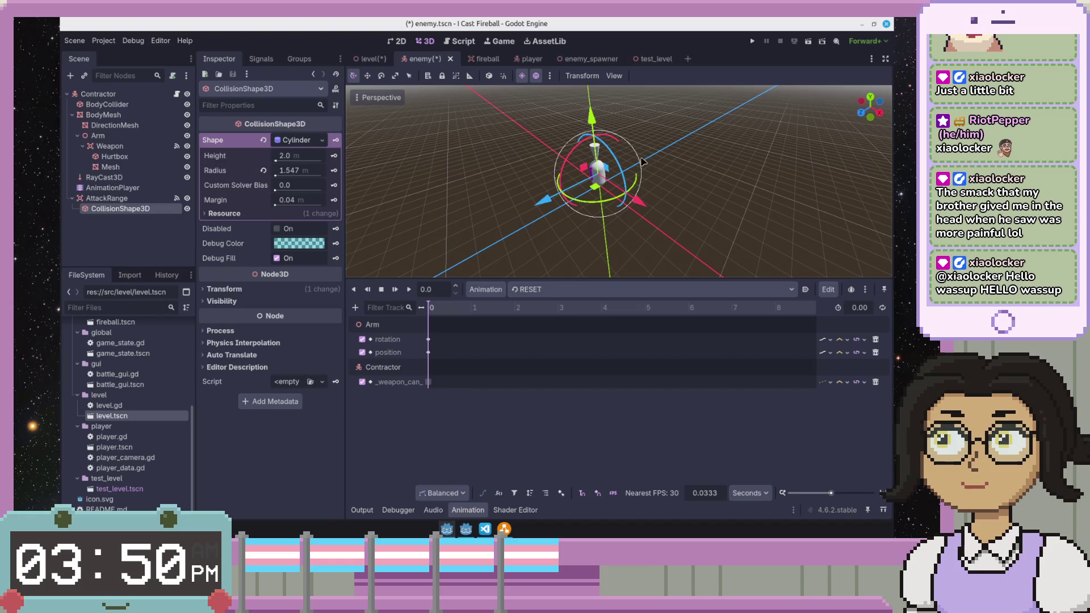
pyautogui.click(127, 211)
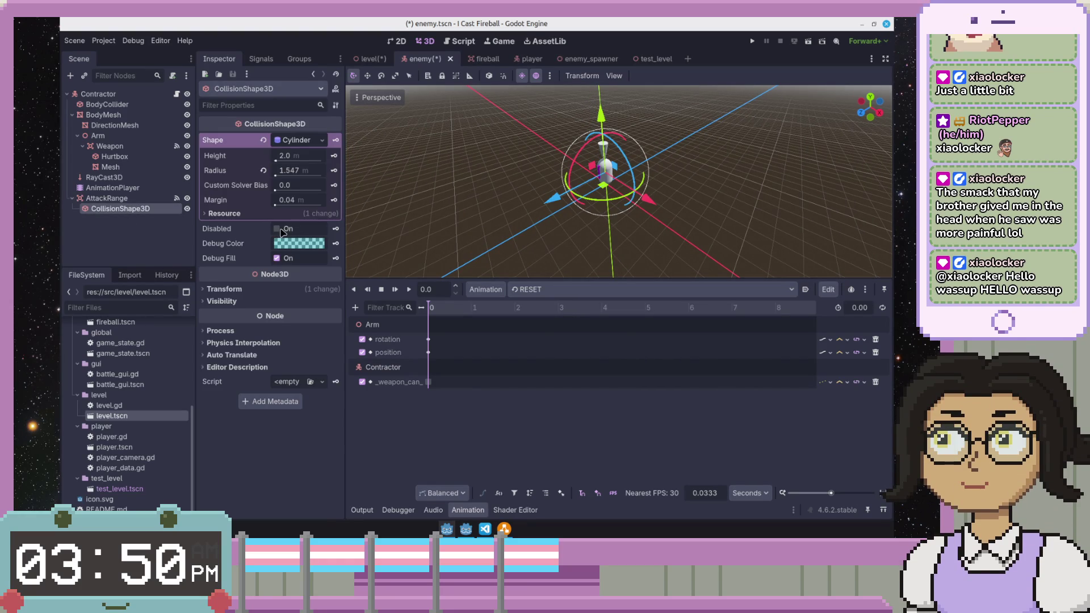
pyautogui.click(278, 258)
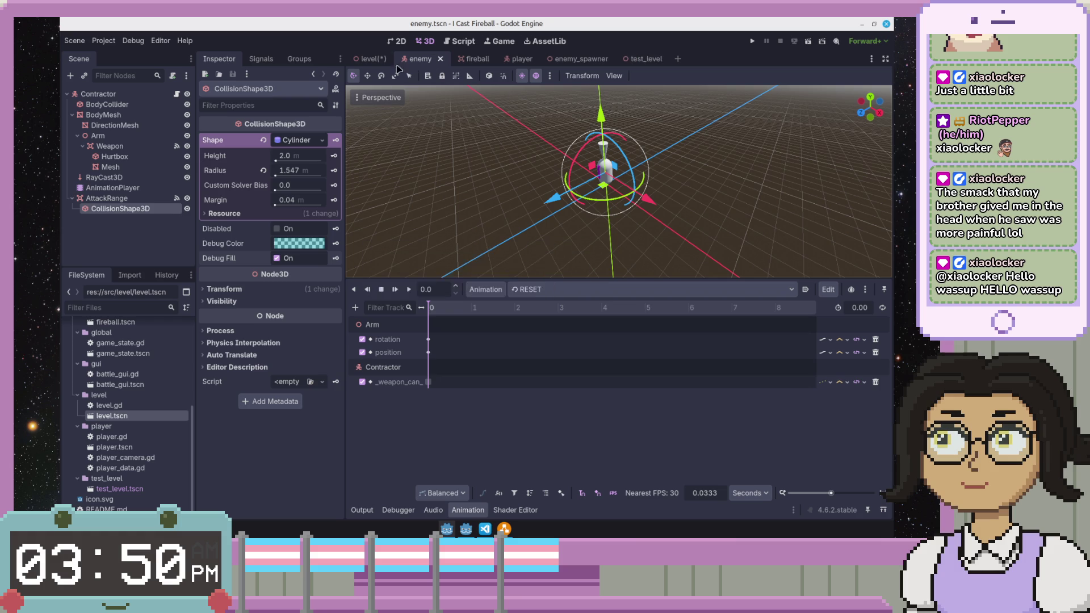
# - Run the game from the level scene to watch the enemies, close it, and return to the enemy scene
pyautogui.click(368, 59)
pyautogui.click(417, 61)
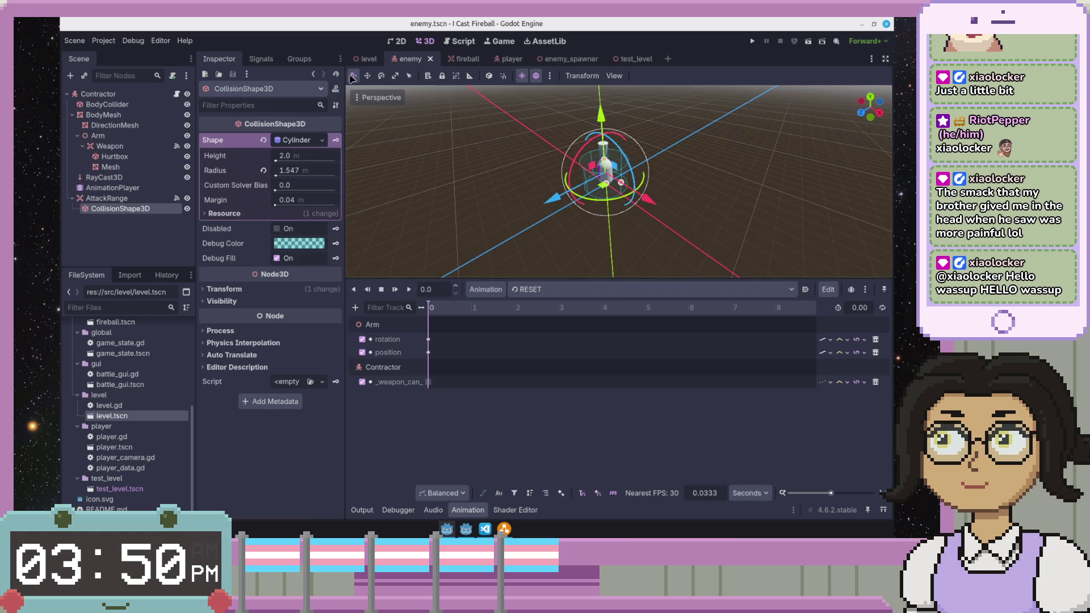
pyautogui.click(367, 60)
pyautogui.scroll(3, 775, 179)
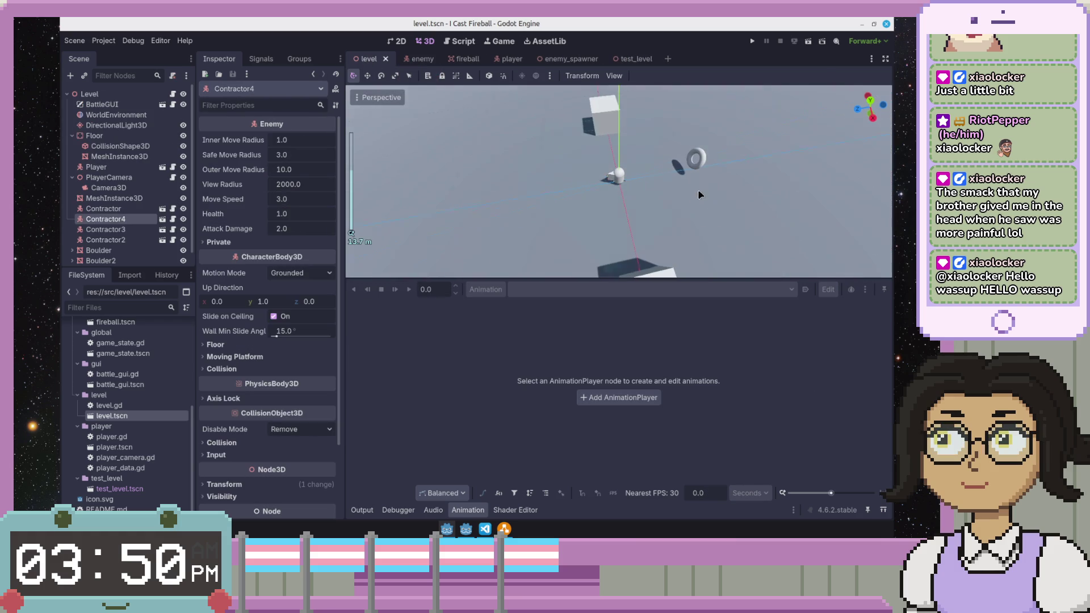
pyautogui.click(808, 43)
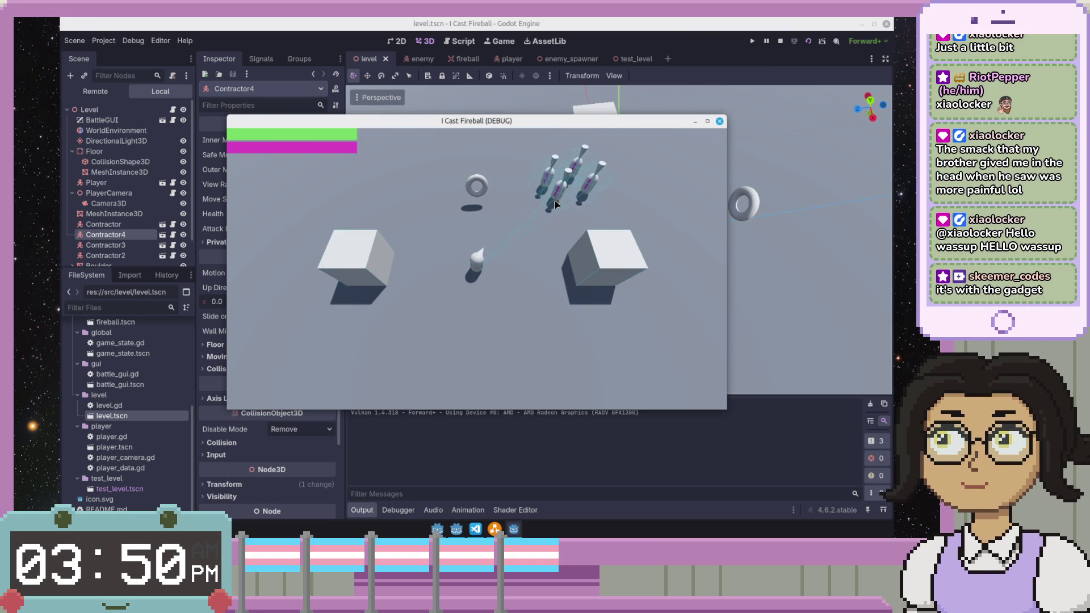
pyautogui.click(719, 121)
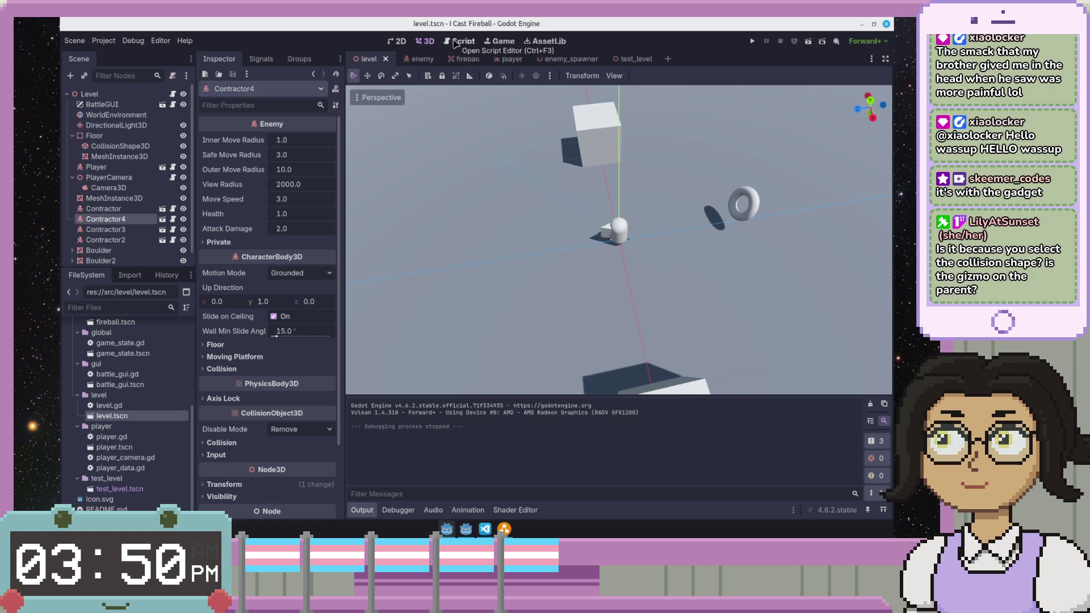
pyautogui.moveTo(510, 59)
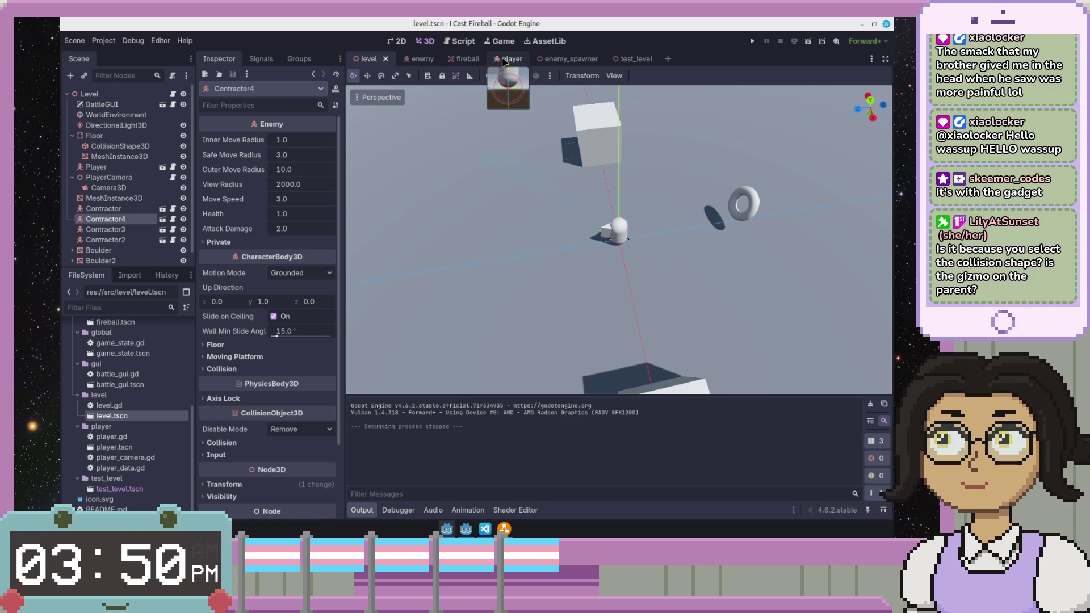
pyautogui.click(412, 59)
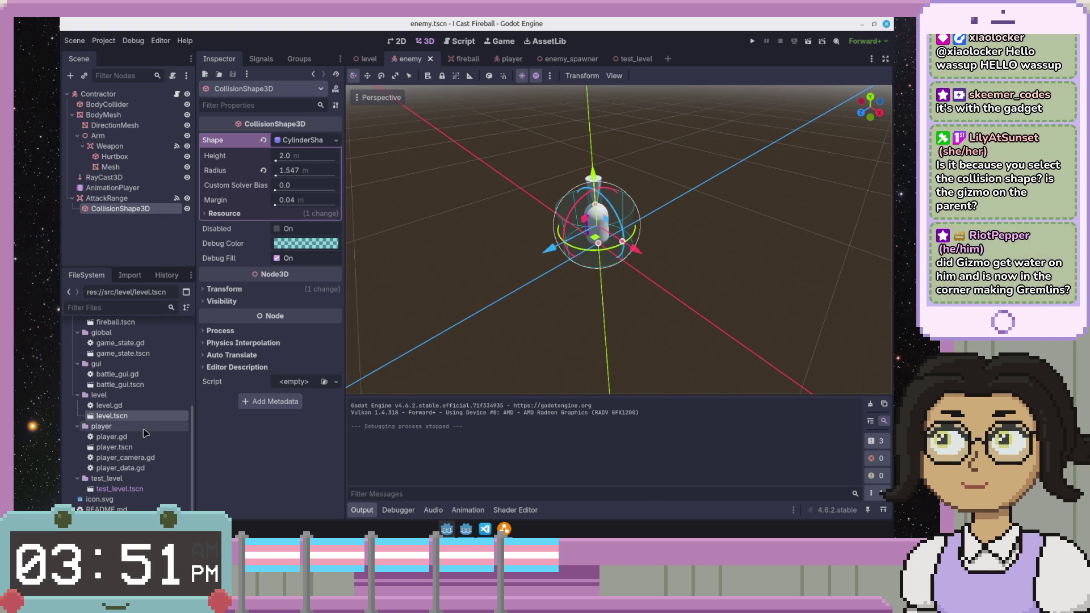
pyautogui.click(165, 98)
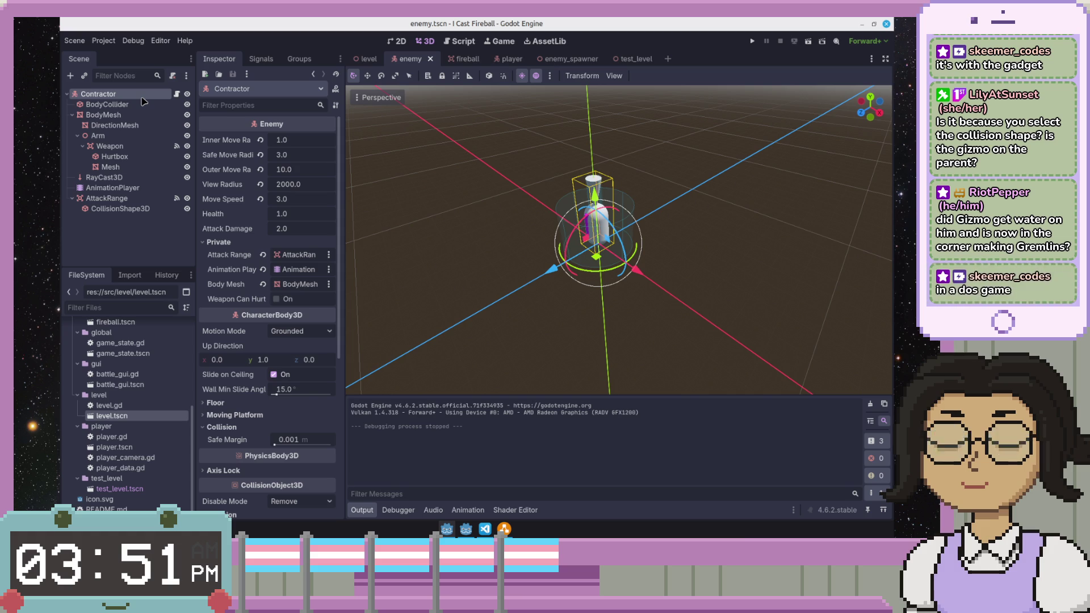
pyautogui.click(118, 219)
pyautogui.click(119, 209)
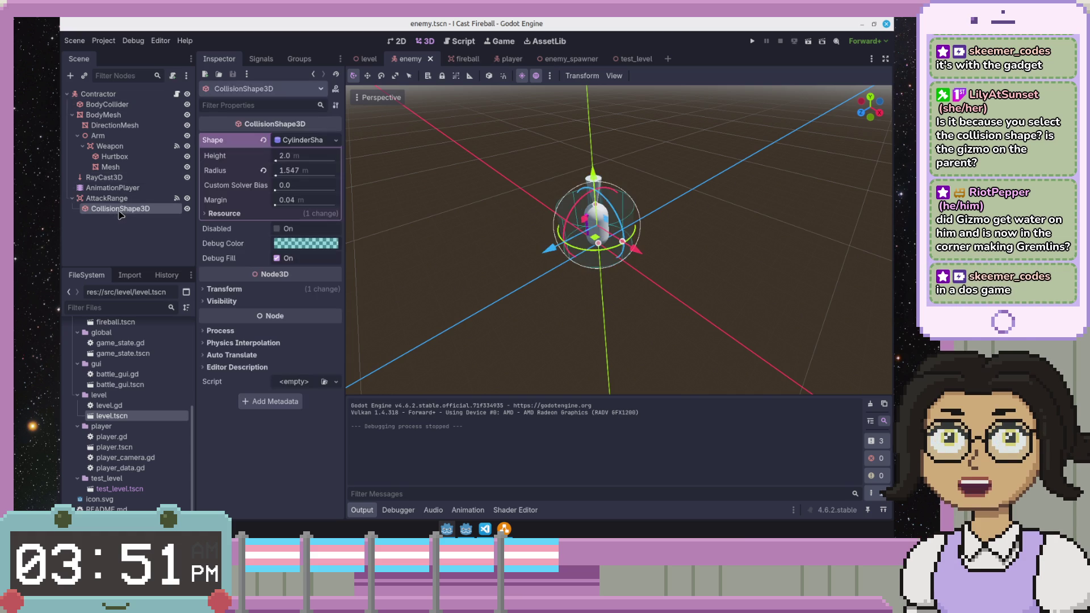
pyautogui.scroll(2, 605, 223)
pyautogui.scroll(2, 604, 223)
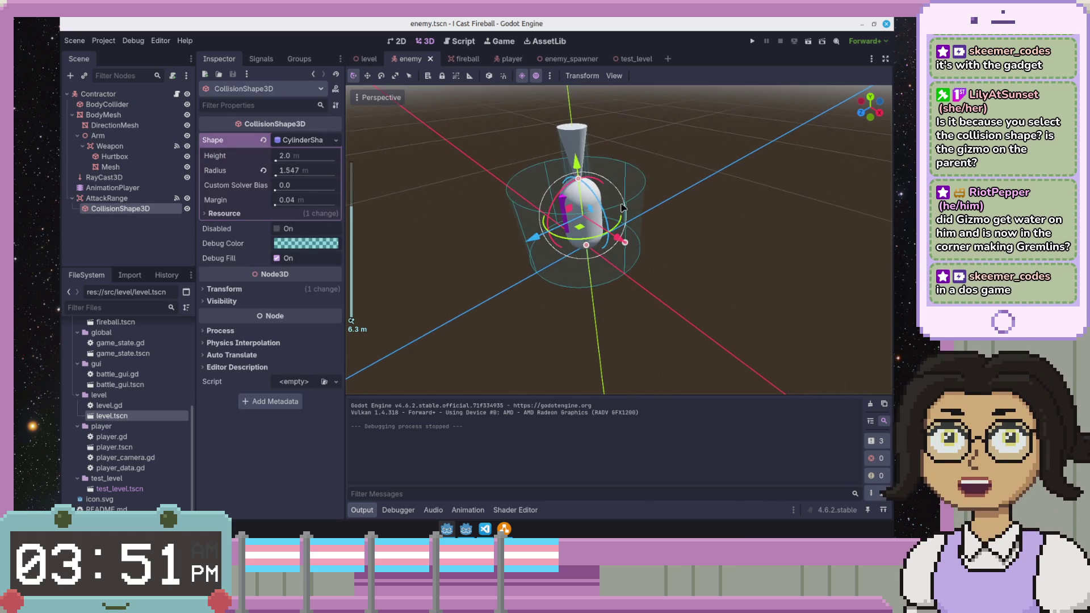
pyautogui.click(692, 176)
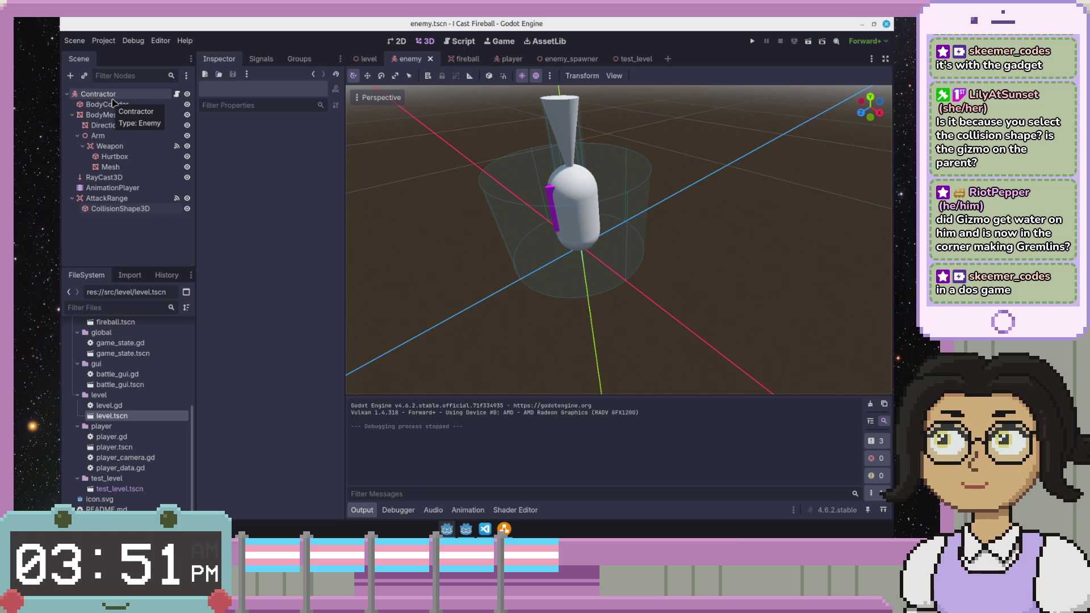
pyautogui.click(113, 97)
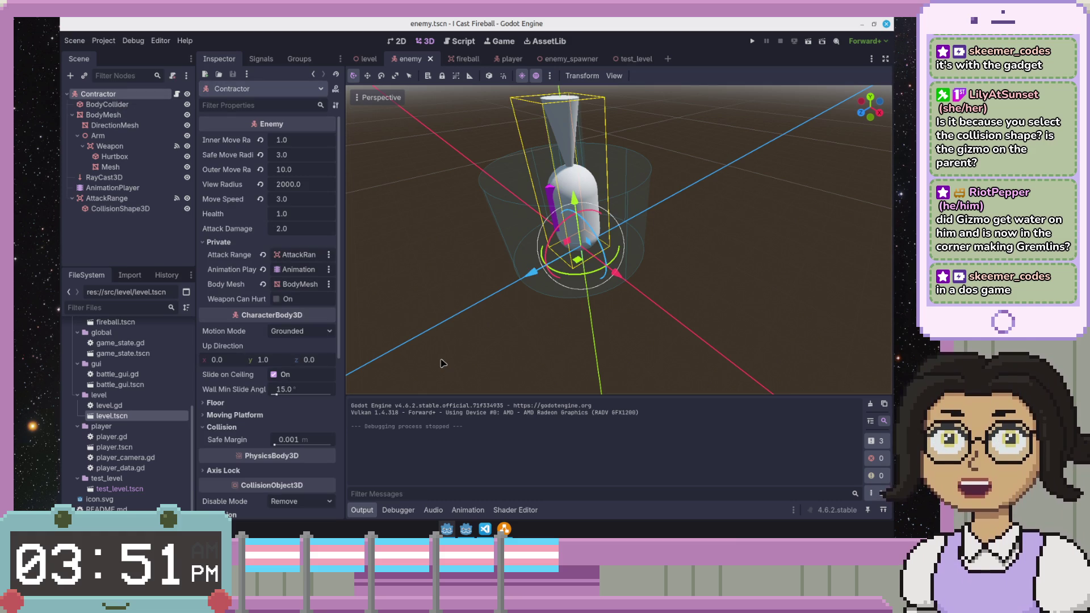
pyautogui.click(581, 338)
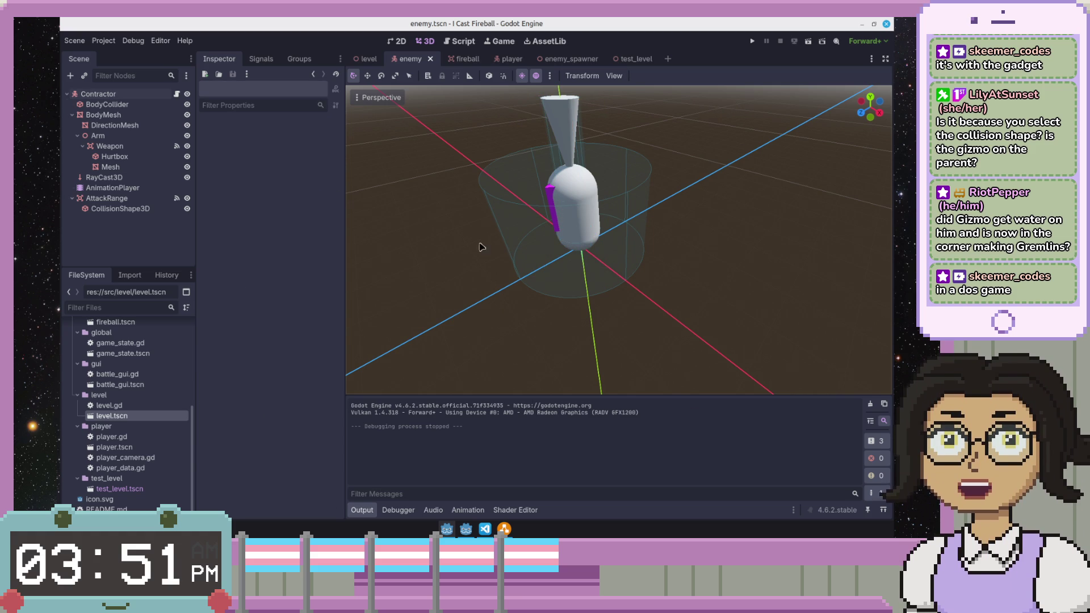
pyautogui.moveTo(474, 280); pyautogui.dragTo(381, 97)
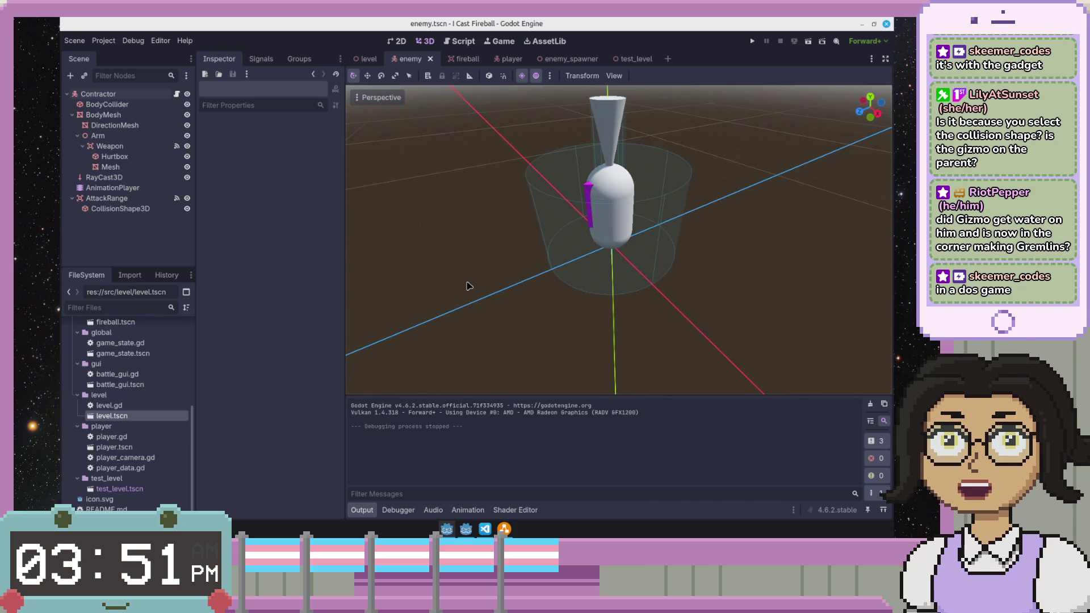
pyautogui.moveTo(469, 292)
pyautogui.mouseDown()
pyautogui.moveTo(573, 329)
pyautogui.moveTo(514, 297)
pyautogui.mouseUp()
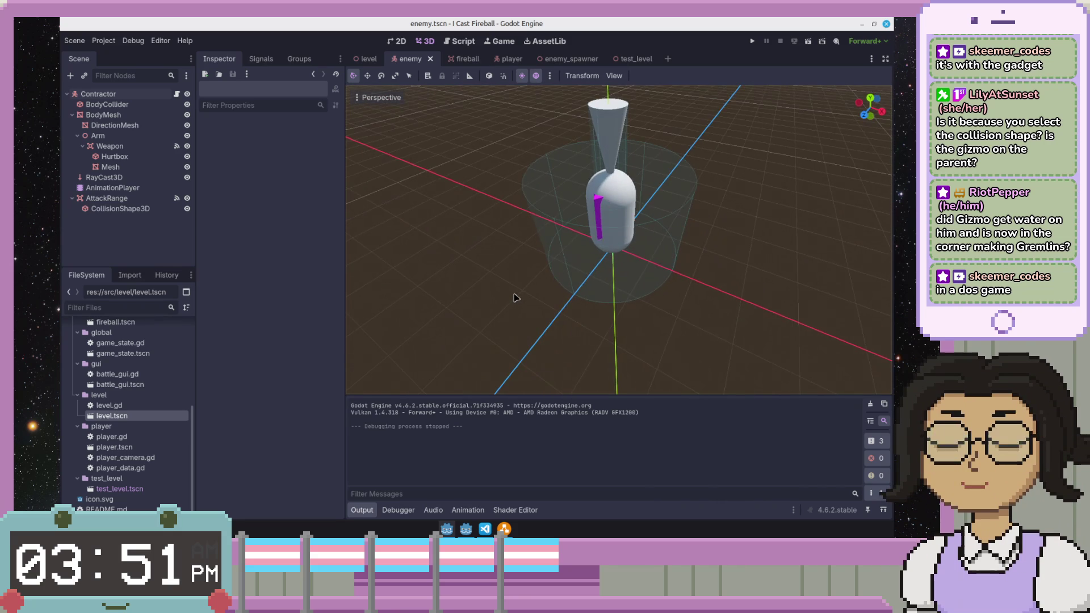
pyautogui.moveTo(584, 330)
pyautogui.mouseDown()
pyautogui.moveTo(575, 328)
pyautogui.moveTo(584, 337)
pyautogui.mouseUp()
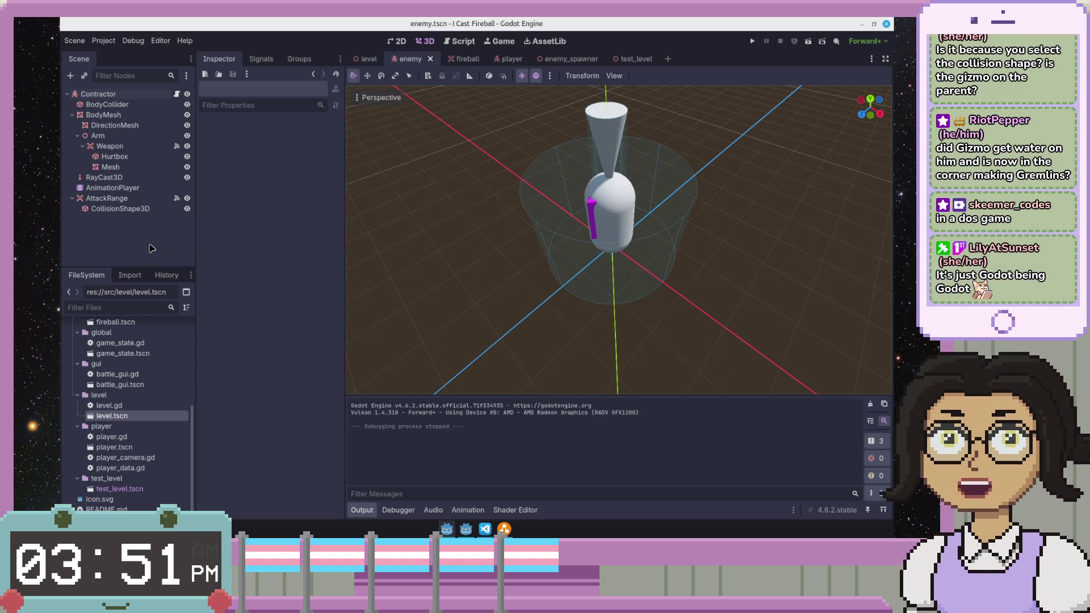
pyautogui.scroll(-1, 578, 349)
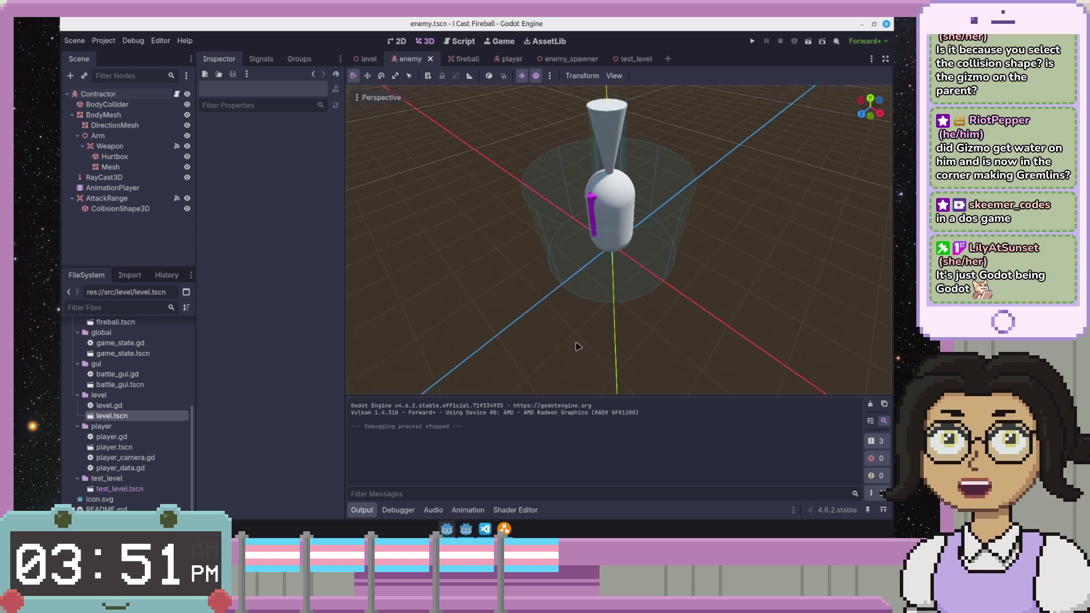
pyautogui.scroll(-1, 580, 346)
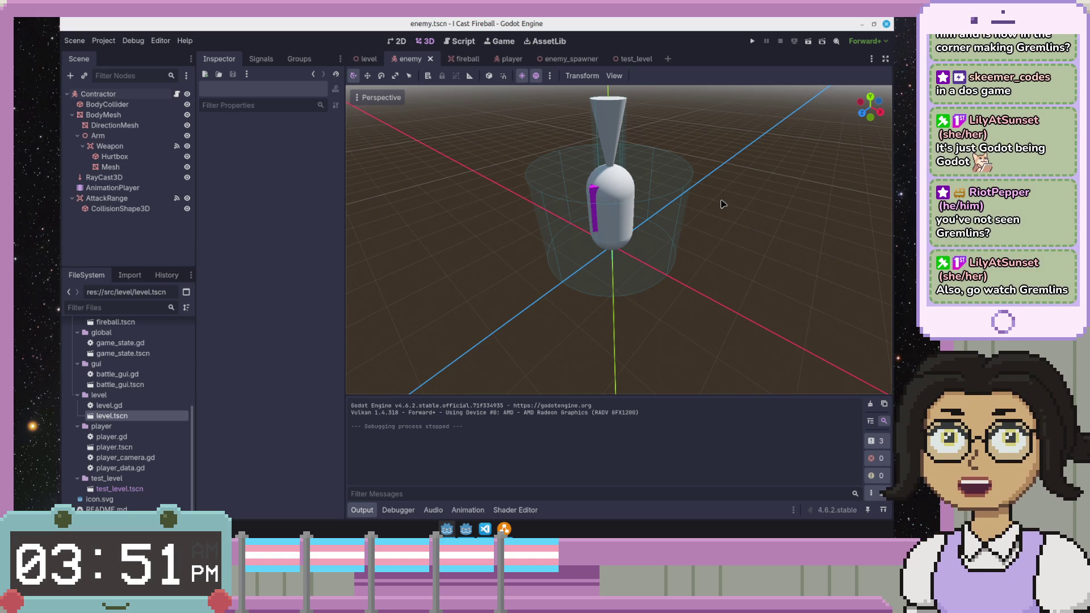
pyautogui.moveTo(767, 170)
pyautogui.mouseDown()
pyautogui.moveTo(767, 183)
pyautogui.moveTo(759, 170)
pyautogui.mouseUp()
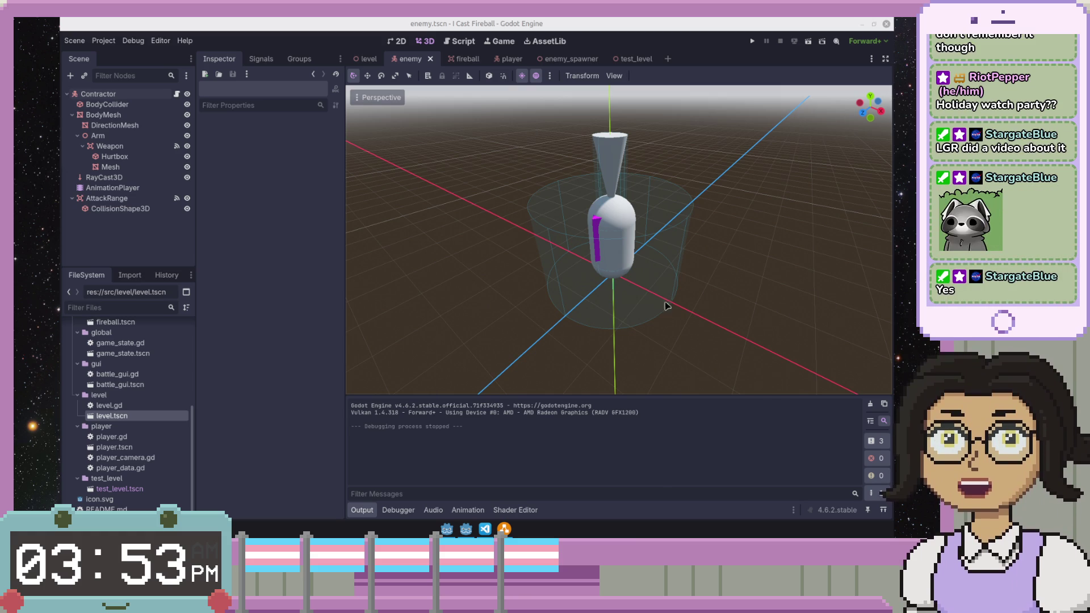
# - Open the Contractor node's enemy.gd script in the Script editor
pyautogui.moveTo(718, 212); pyautogui.dragTo(698, 207)
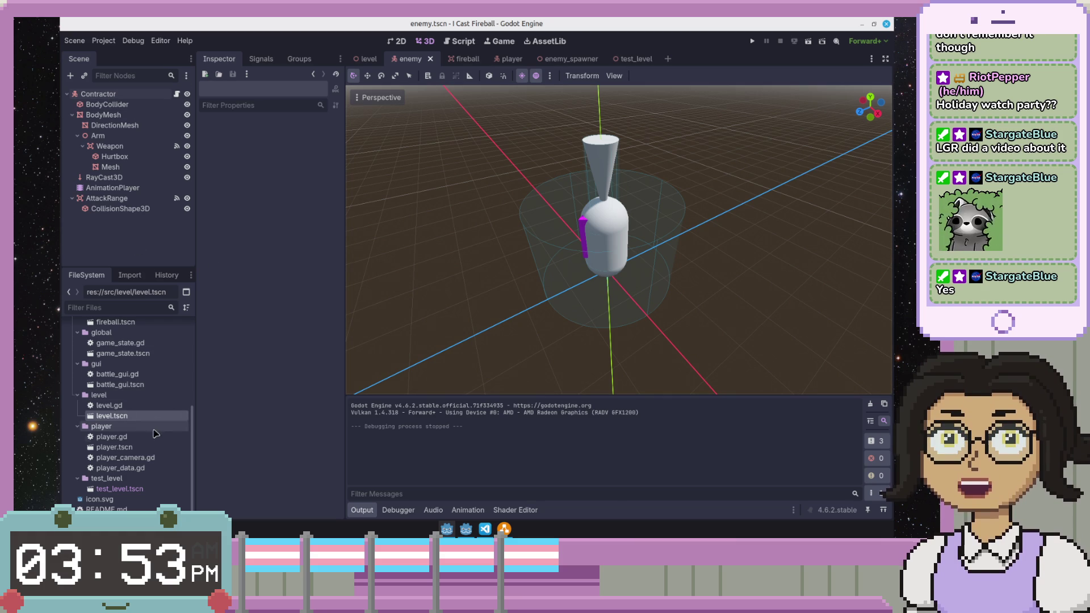
pyautogui.click(176, 94)
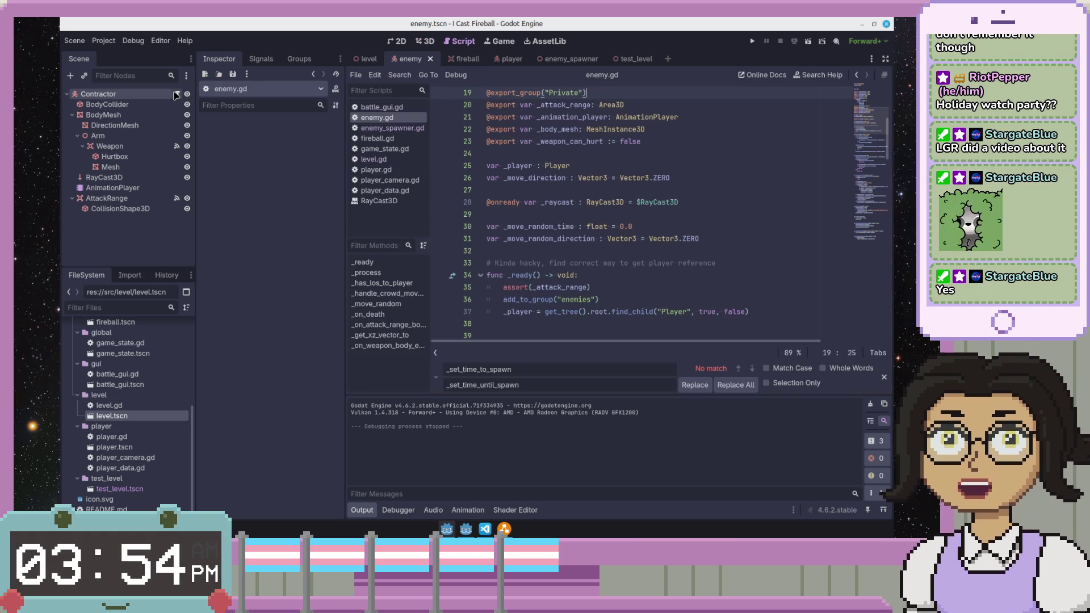
pyautogui.scroll(6, 636, 213)
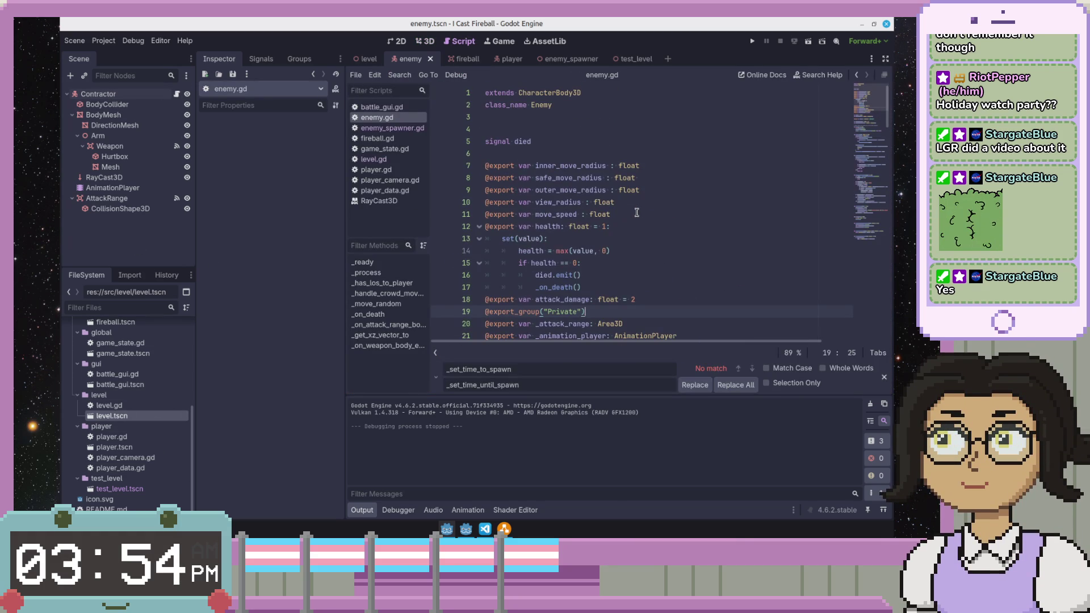
pyautogui.hotkey('ctrl', 'Home')
pyautogui.press('Down')
pyautogui.press('Down')
pyautogui.press('Down')
pyautogui.press('Down')
pyautogui.press('End')
pyautogui.click(707, 191)
pyautogui.click(709, 236)
pyautogui.click(719, 279)
pyautogui.scroll(-1, 719, 279)
pyautogui.scroll(-2, 719, 279)
pyautogui.scroll(-1, 719, 279)
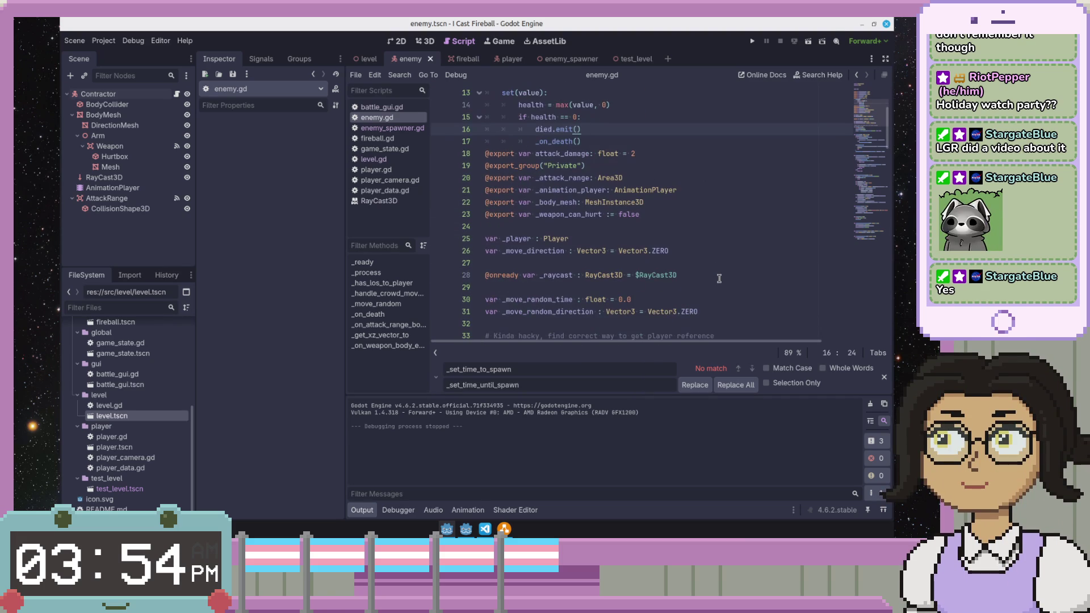
pyautogui.click(584, 202)
pyautogui.moveTo(643, 251)
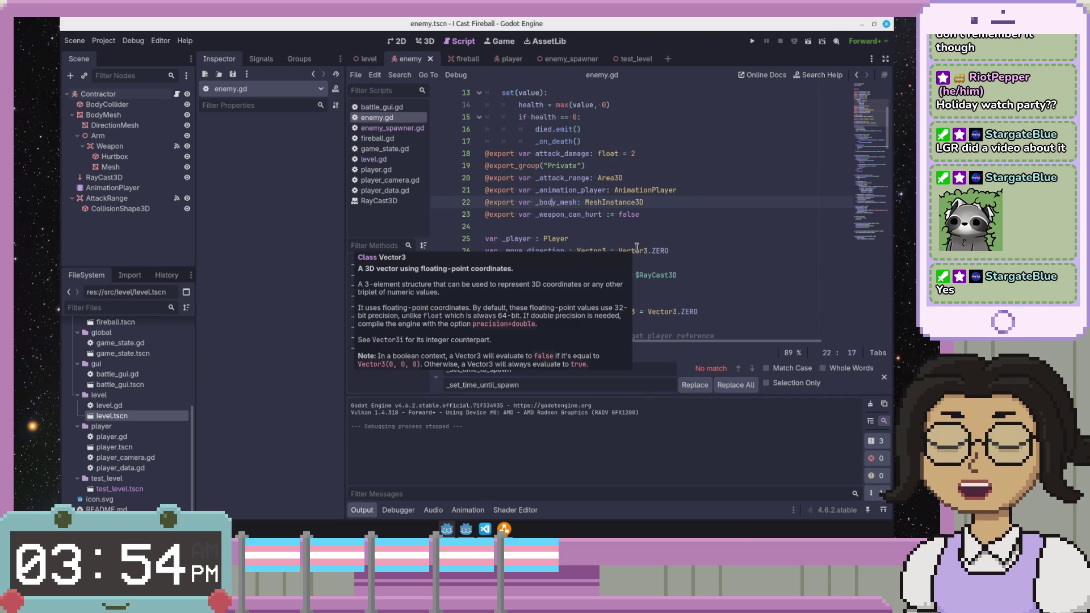
pyautogui.click(702, 212)
pyautogui.click(707, 225)
pyautogui.scroll(-2, 707, 225)
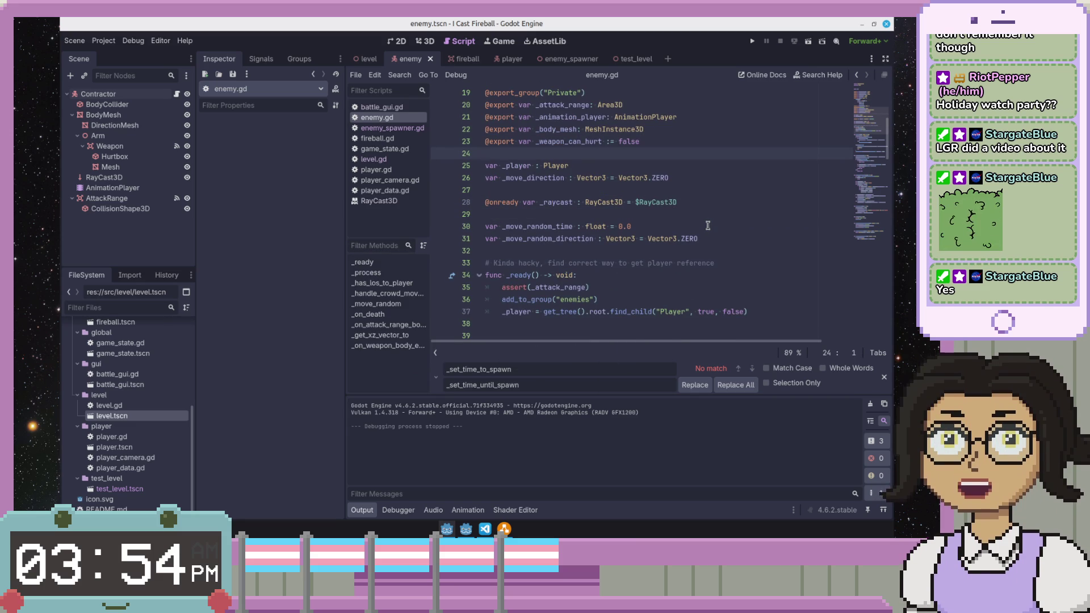
pyautogui.click(636, 216)
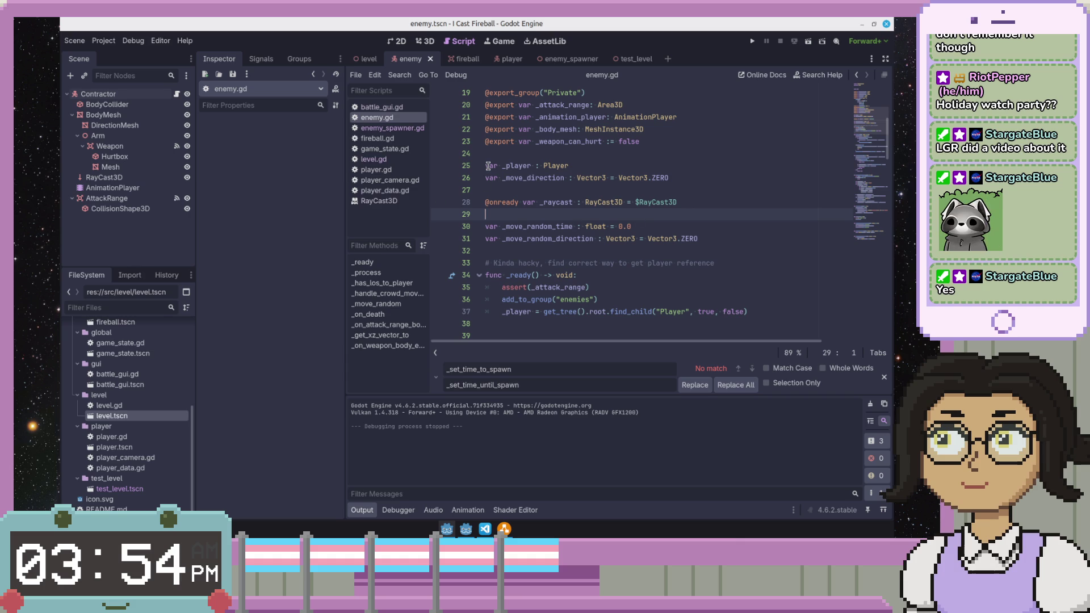
# - Delete the four Contractor enemies from the level scene
pyautogui.click(369, 59)
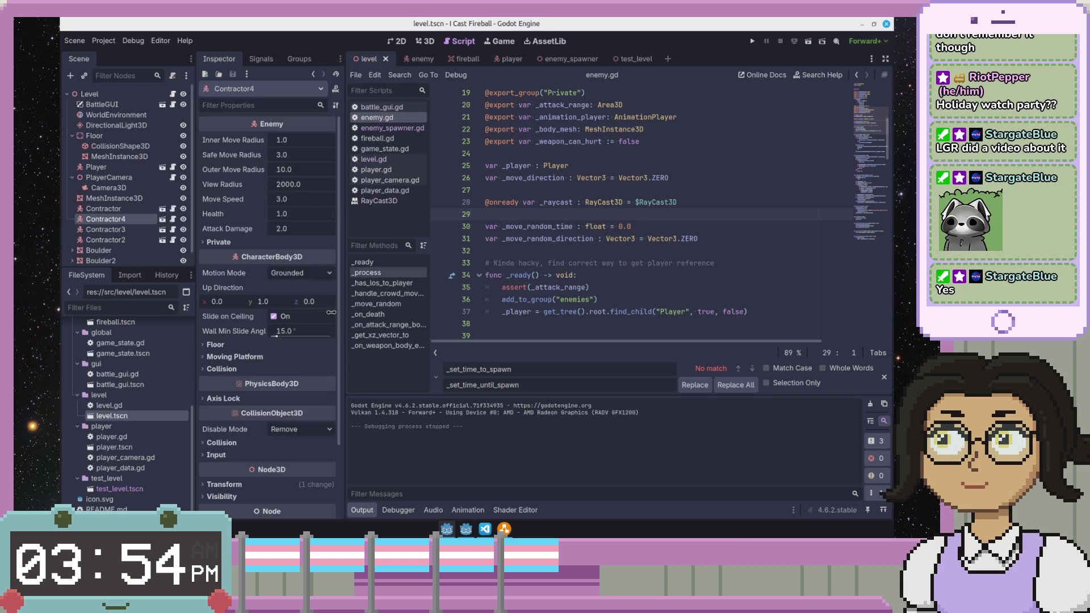
pyautogui.click(141, 208)
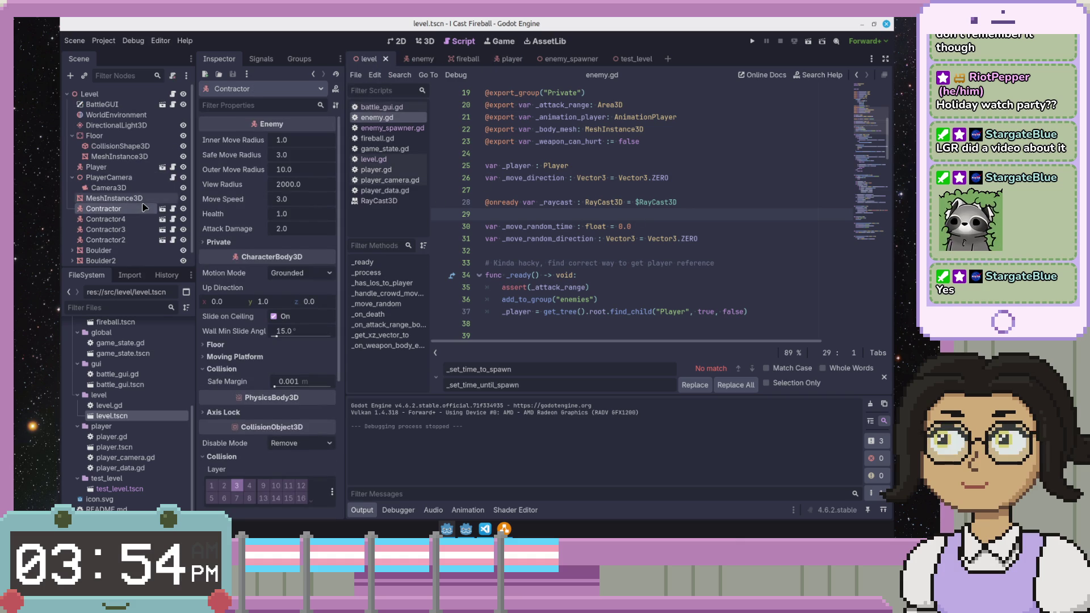
pyautogui.keyDown('shift'); pyautogui.click(135, 240); pyautogui.keyUp('shift')
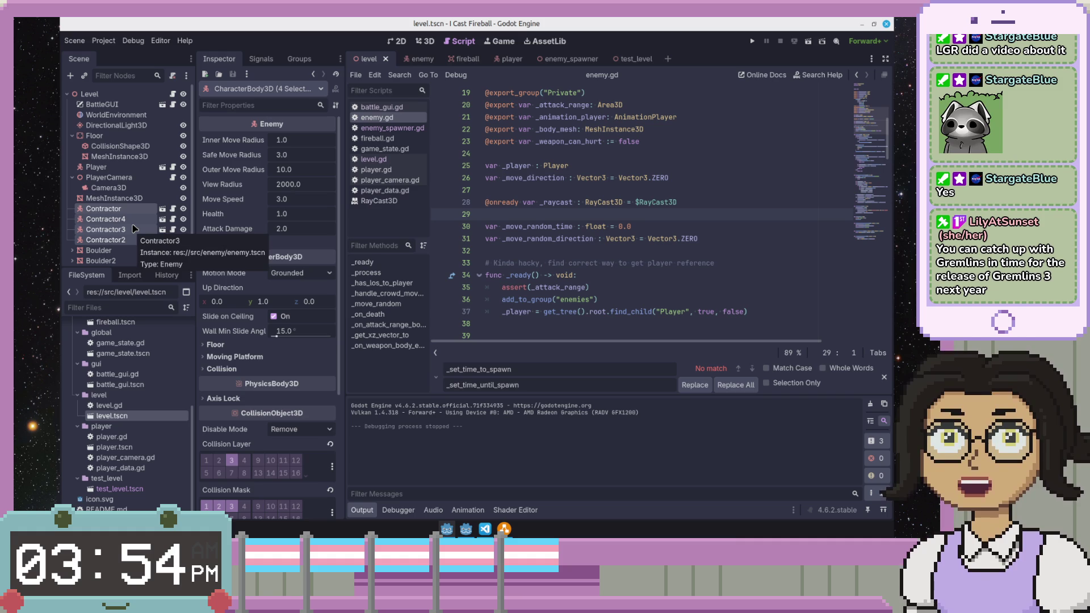
pyautogui.rightClick(134, 231)
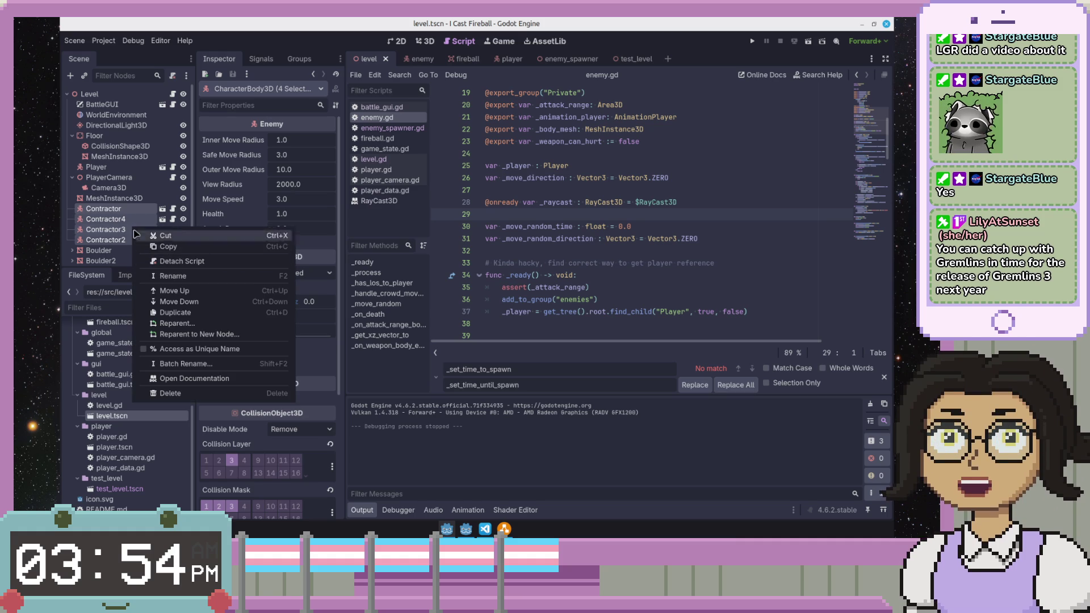
pyautogui.click(169, 393)
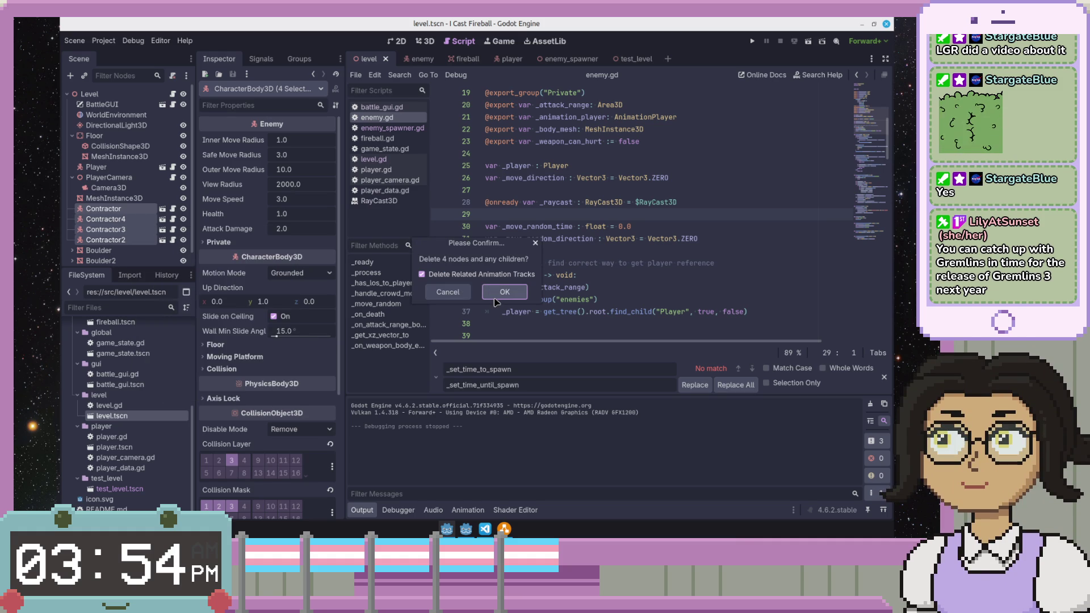
pyautogui.click(503, 292)
# - Rename the level's MeshInstance3D node to ReferenceDonut
pyautogui.click(118, 198)
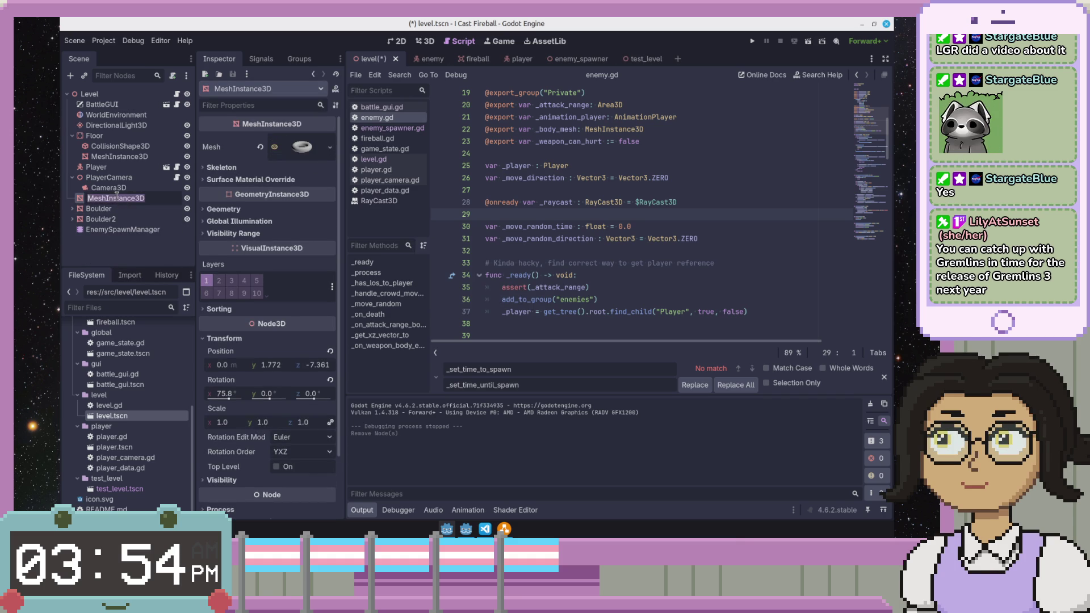
pyautogui.write('Re')
pyautogui.write('ferenceDonu')
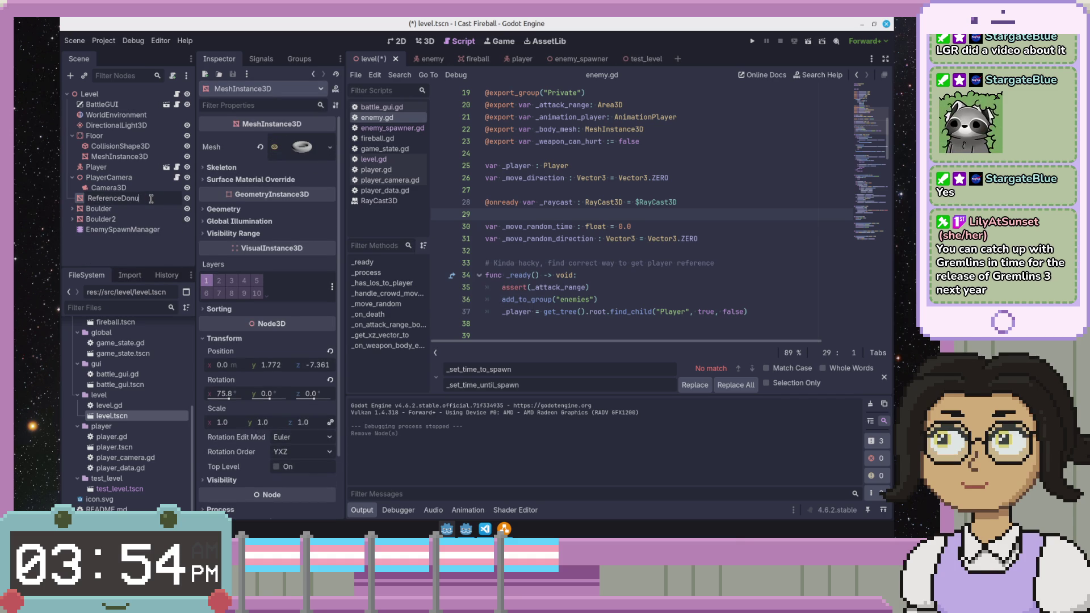
pyautogui.write('t')
pyautogui.press('Return')
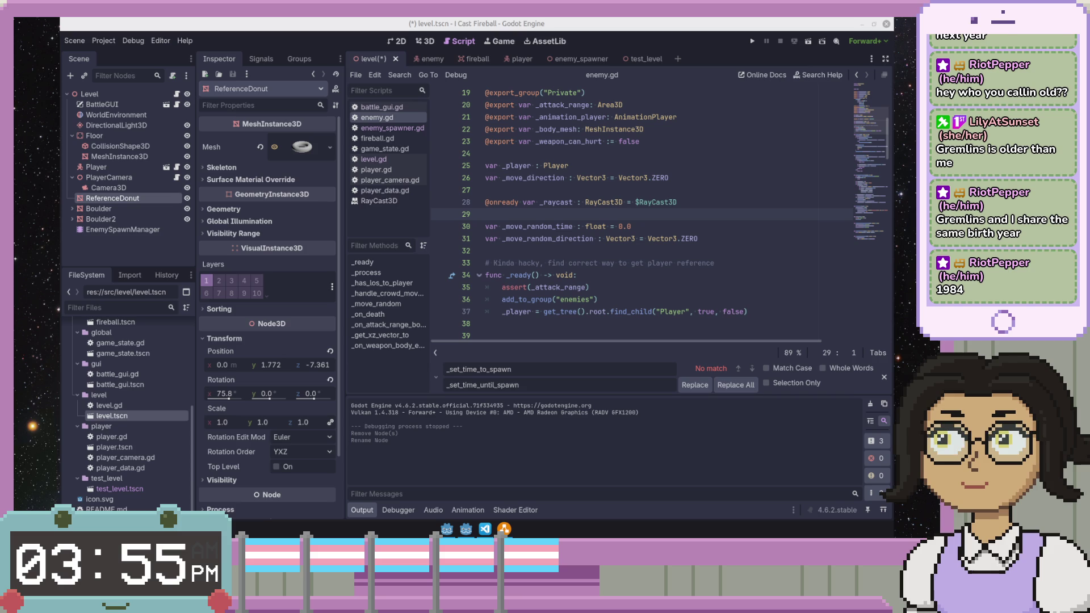
# - Tidy blank lines around the move direction and player-reference comment in enemy.gd
pyautogui.click(700, 167)
pyautogui.click(660, 263)
pyautogui.click(714, 189)
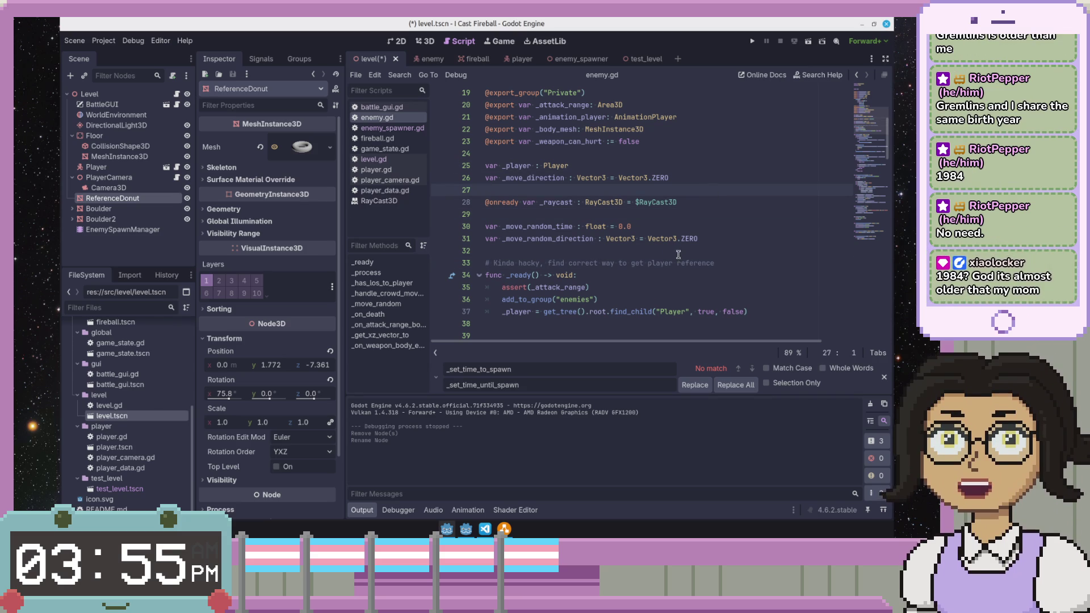
pyautogui.press('BackSpace')
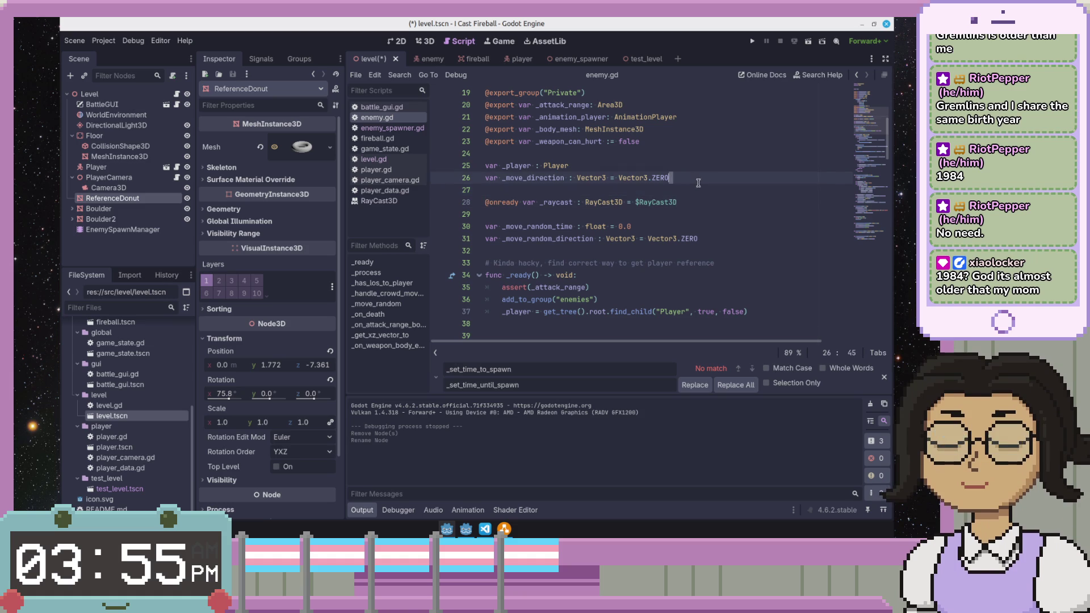
pyautogui.scroll(-10, 695, 185)
pyautogui.scroll(3, 695, 185)
pyautogui.scroll(3, 707, 221)
pyautogui.scroll(2, 719, 255)
pyautogui.scroll(2, 729, 288)
pyautogui.click(729, 288)
pyautogui.click(738, 262)
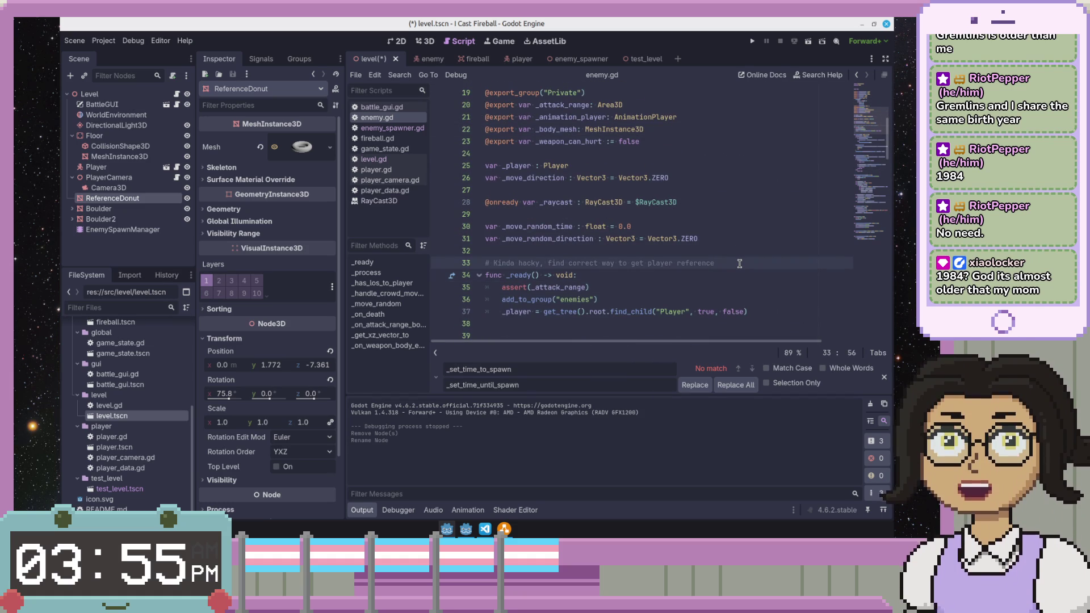
pyautogui.press('Home')
pyautogui.press('Return')
# - Save the level scene and script, then review the collider check further down enemy.gd
pyautogui.hotkey('ctrl', 's')
pyautogui.press('Down')
pyautogui.press('Down')
pyautogui.press('Down')
pyautogui.press('Down')
pyautogui.press('Down')
pyautogui.press('Down')
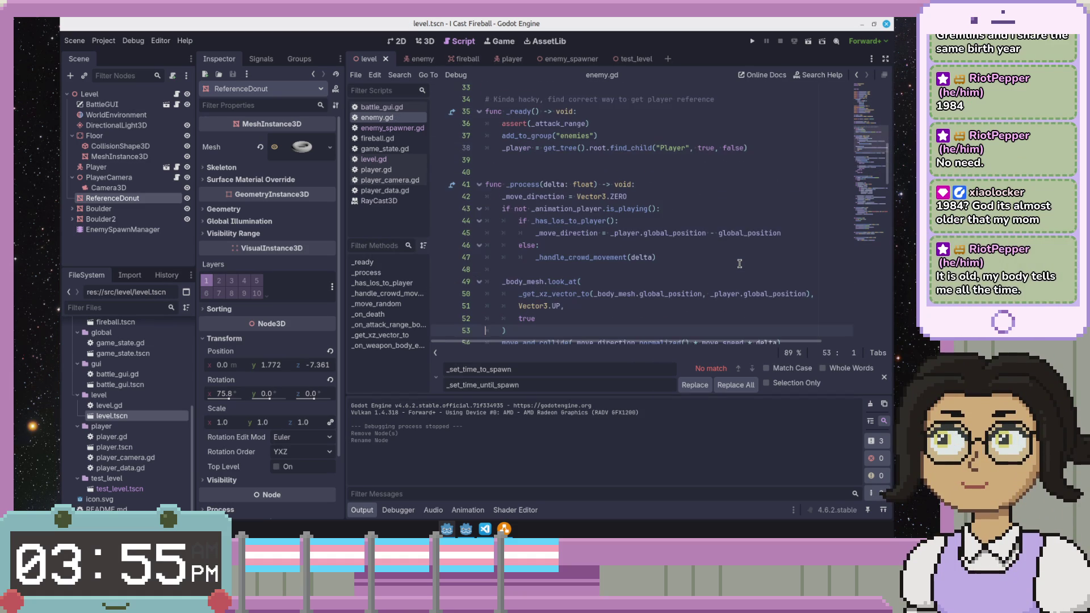
pyautogui.press('Down')
pyautogui.press('Down')
pyautogui.press('Down')
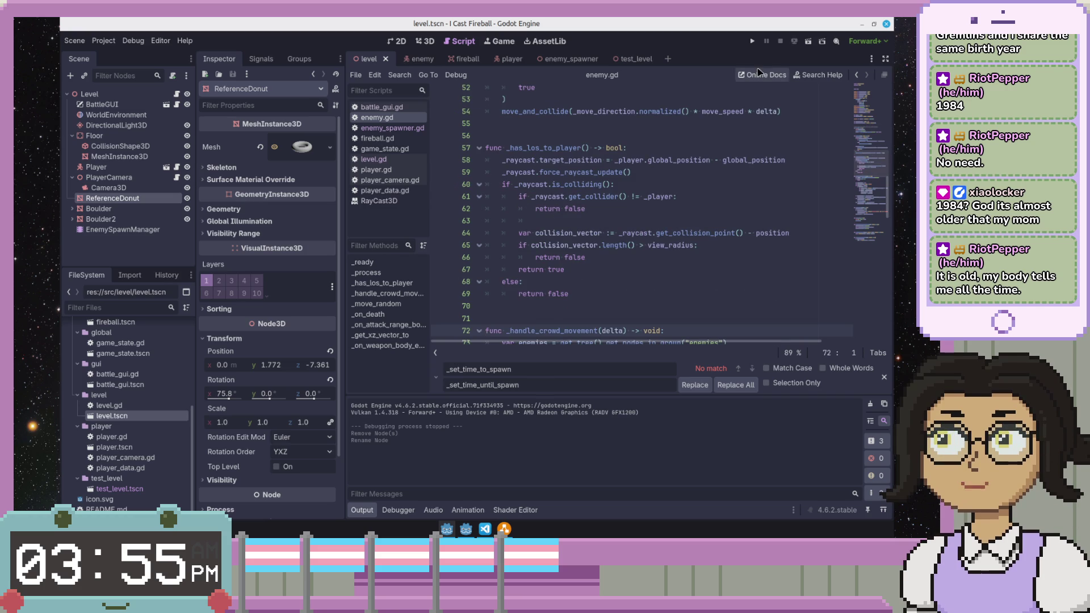
pyautogui.click(702, 210)
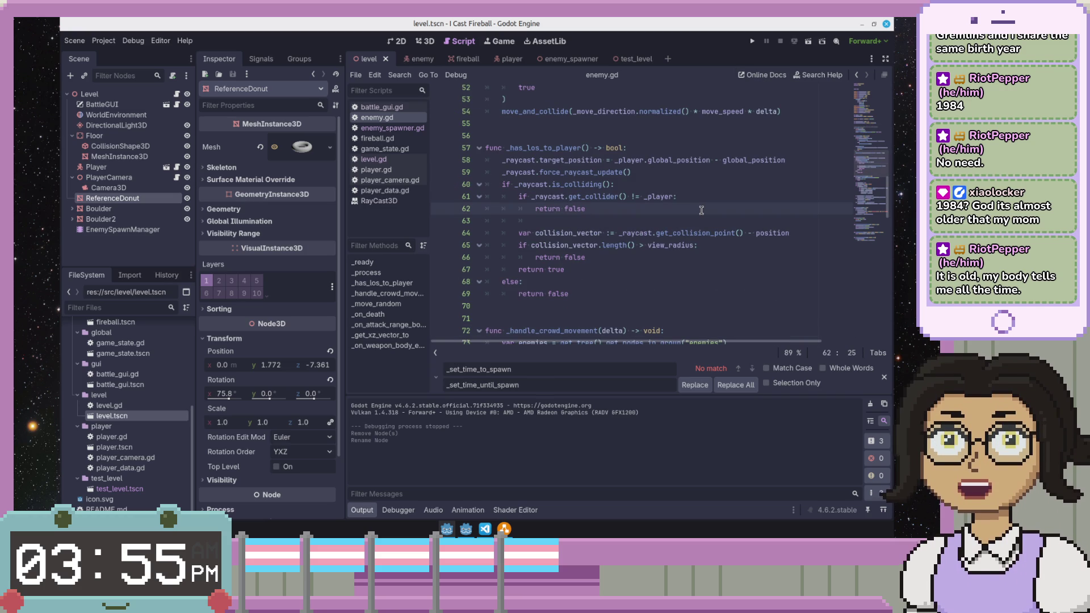
# - Return to the level scene in 3D and orbit around the player, cubes and floor edge
pyautogui.click(559, 58)
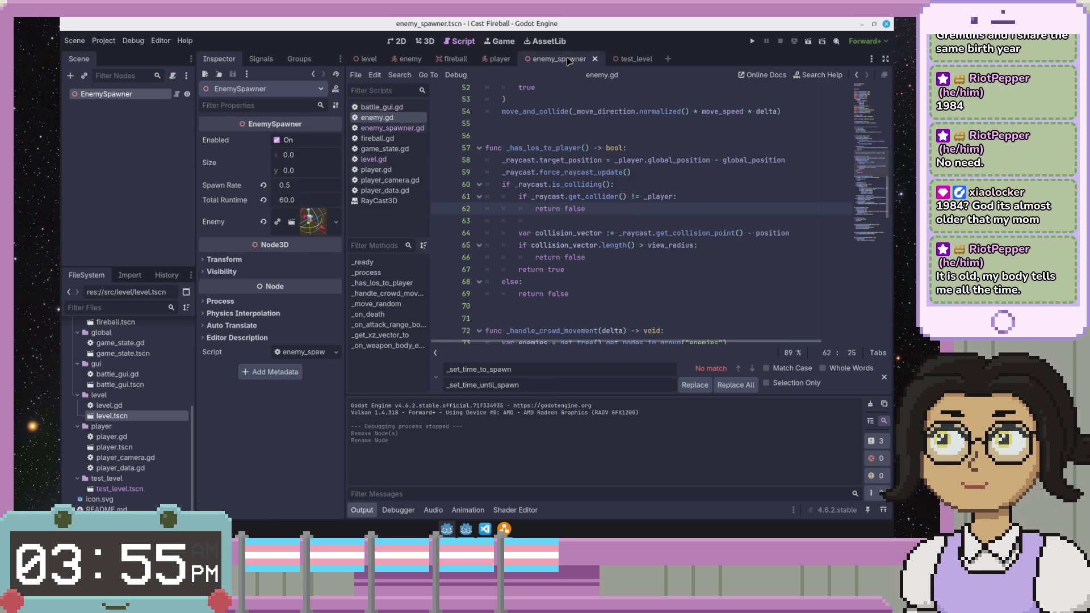
pyautogui.click(637, 195)
pyautogui.scroll(-1, 637, 194)
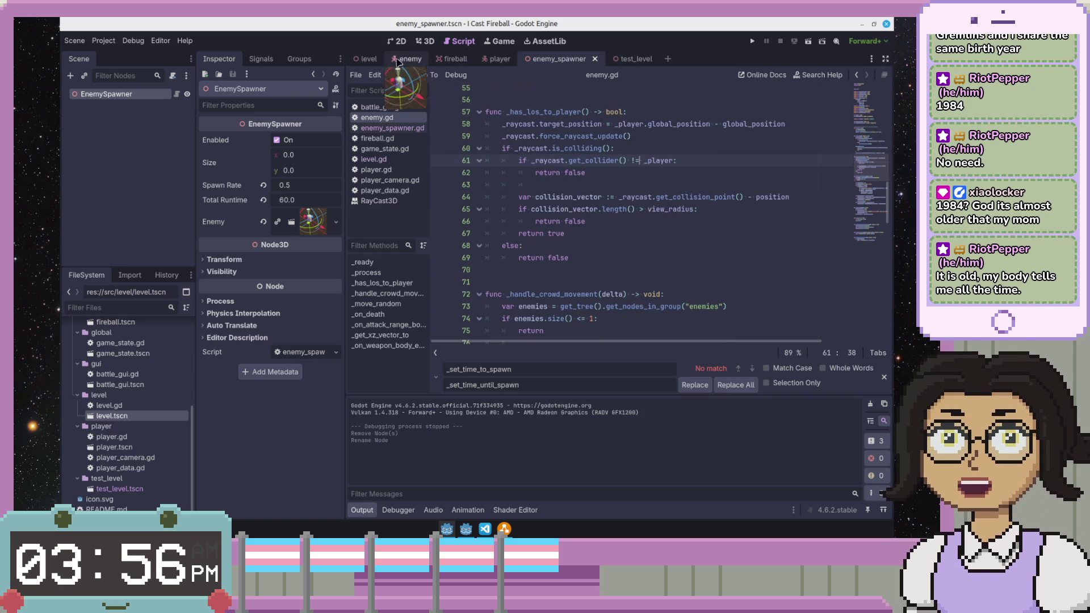
pyautogui.click(367, 60)
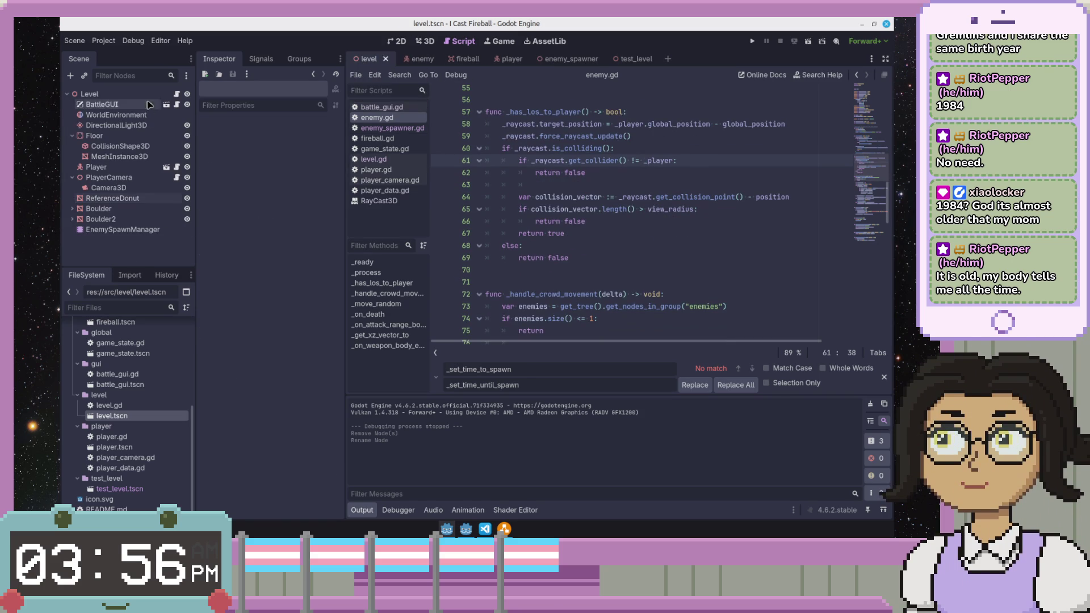
pyautogui.moveTo(90, 94)
pyautogui.mouseDown()
pyautogui.moveTo(437, 67)
pyautogui.moveTo(419, 43)
pyautogui.mouseUp()
pyautogui.click(422, 42)
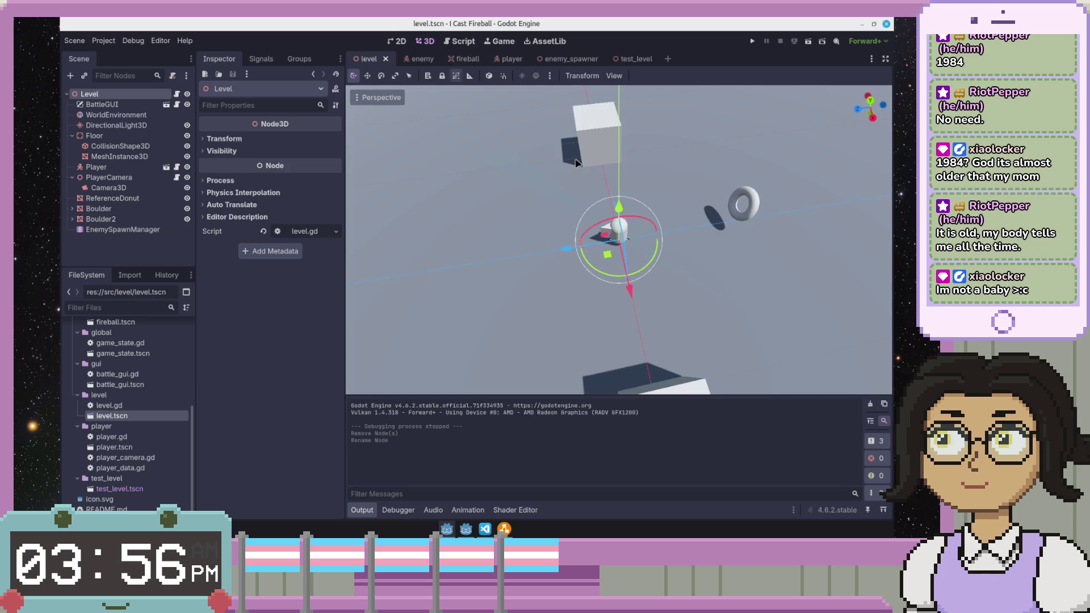
pyautogui.moveTo(605, 194); pyautogui.dragTo(686, 164)
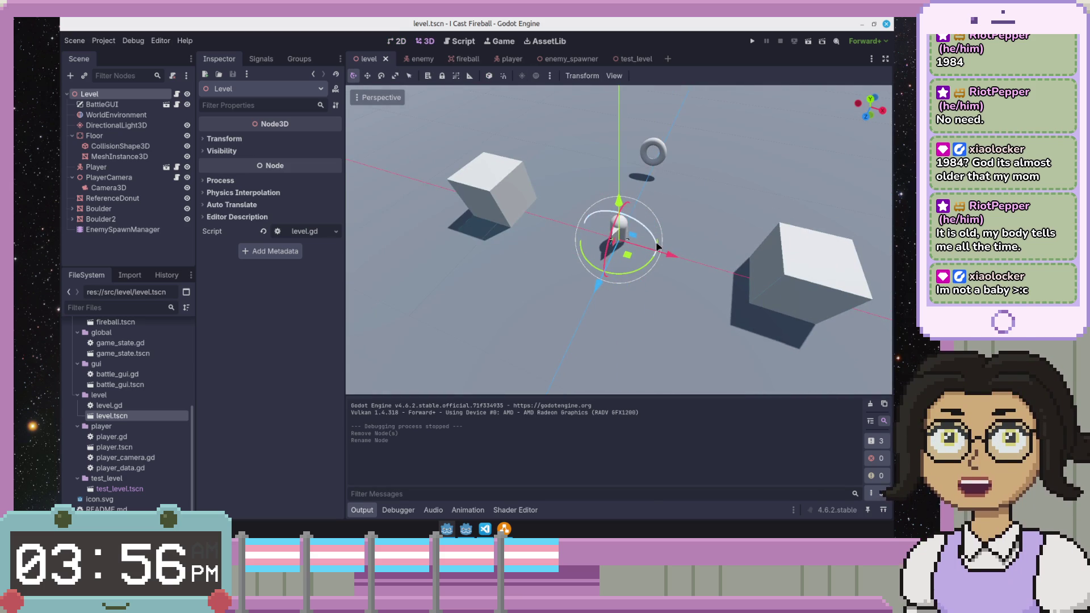
pyautogui.moveTo(718, 207); pyautogui.dragTo(686, 192)
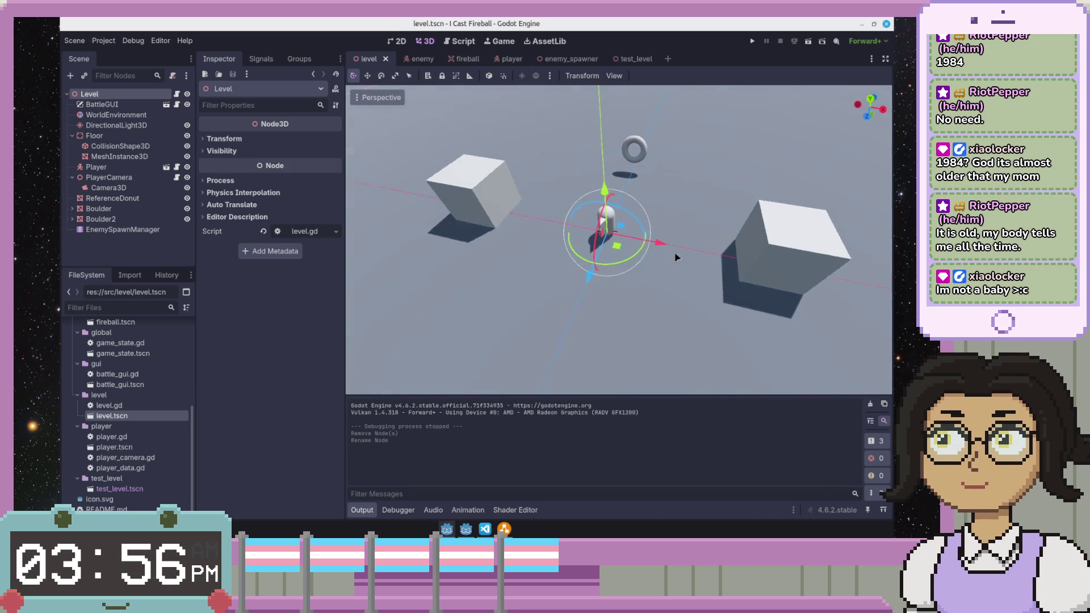
pyautogui.moveTo(681, 268); pyautogui.dragTo(693, 263)
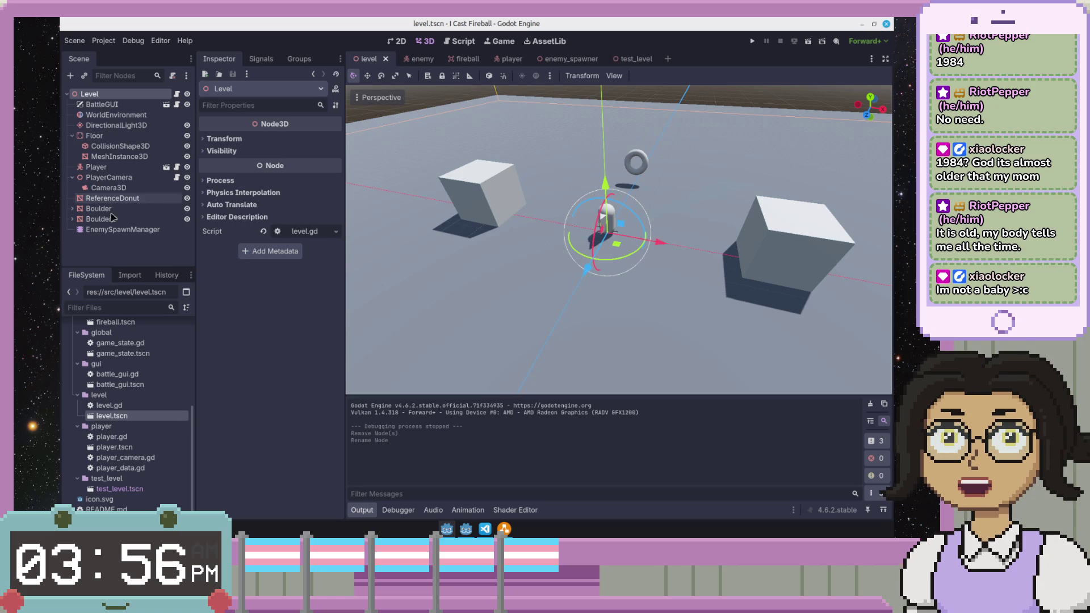
pyautogui.scroll(3, 123, 464)
# - Add an EnemySpawner instance from src/enemy_spawner/enemy_spawner.tscn to the level
pyautogui.moveTo(130, 388)
pyautogui.mouseDown()
pyautogui.moveTo(521, 252)
pyautogui.moveTo(147, 392)
pyautogui.moveTo(47, 235)
pyautogui.mouseUp()
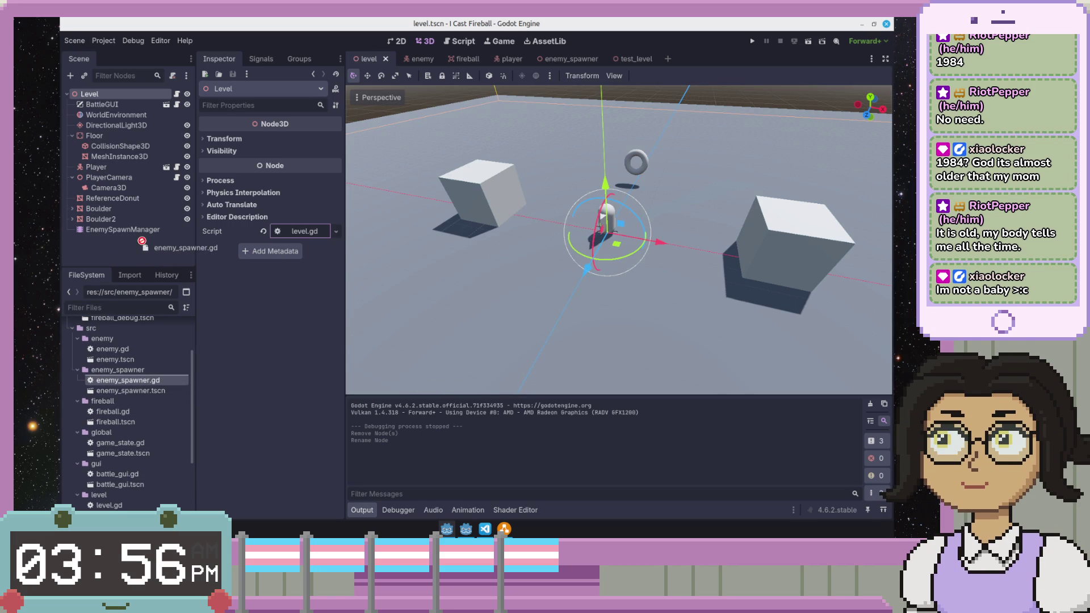
pyautogui.moveTo(142, 241); pyautogui.dragTo(112, 252)
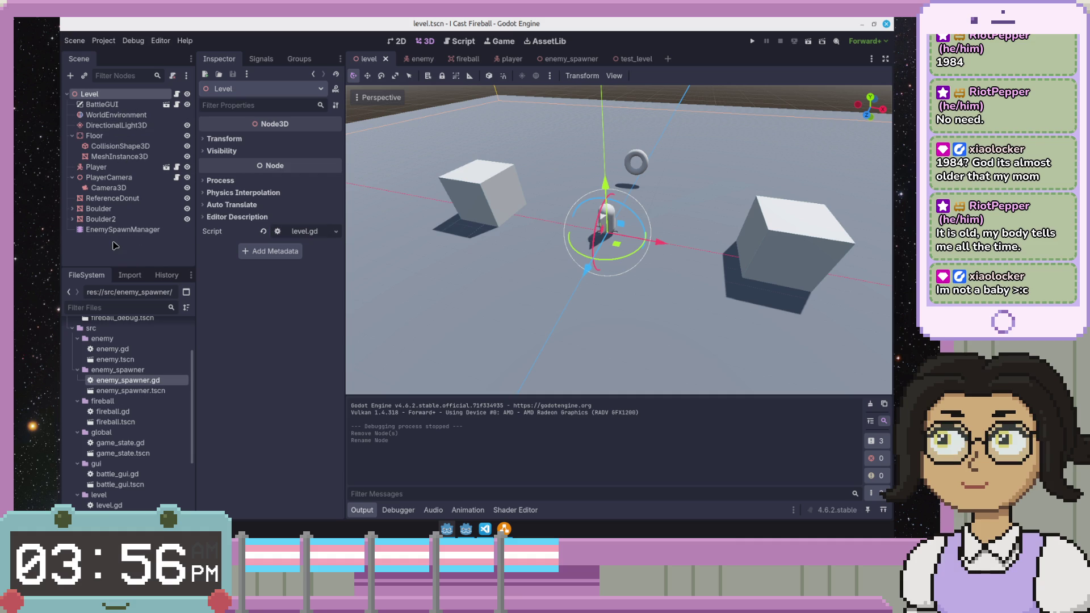
pyautogui.click(154, 392)
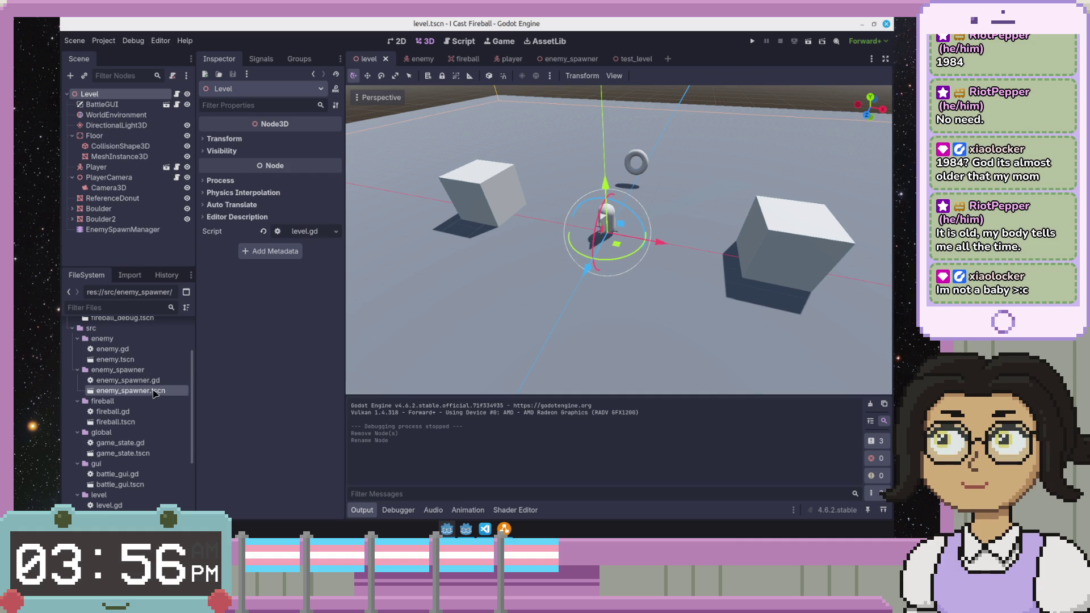
pyautogui.click(154, 383)
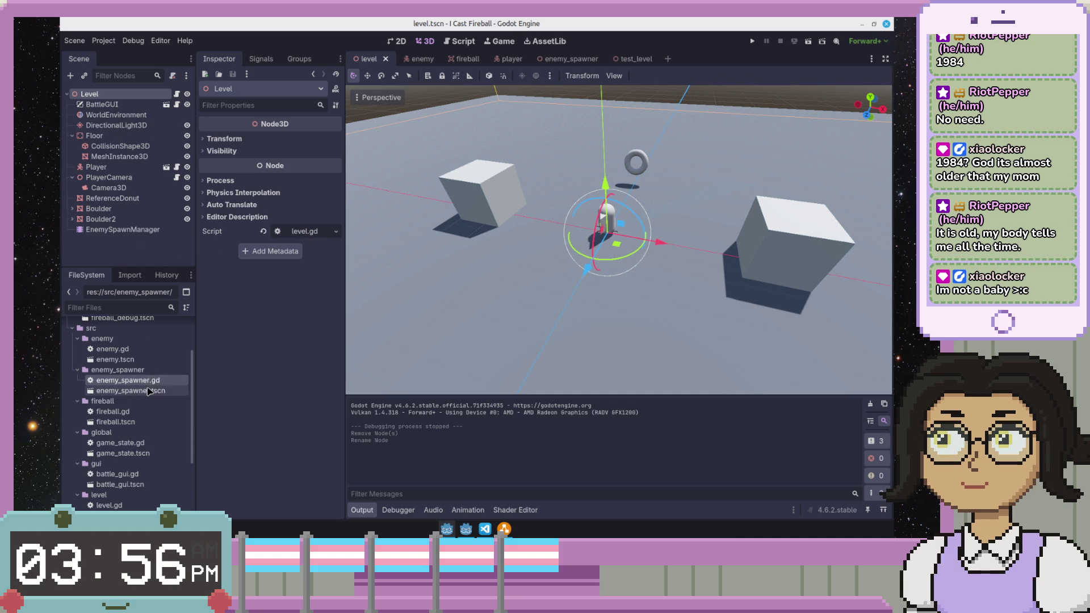
pyautogui.moveTo(151, 392); pyautogui.dragTo(140, 243)
# - Move the new EnemySpawner node under EnemySpawnManager
pyautogui.click(130, 275)
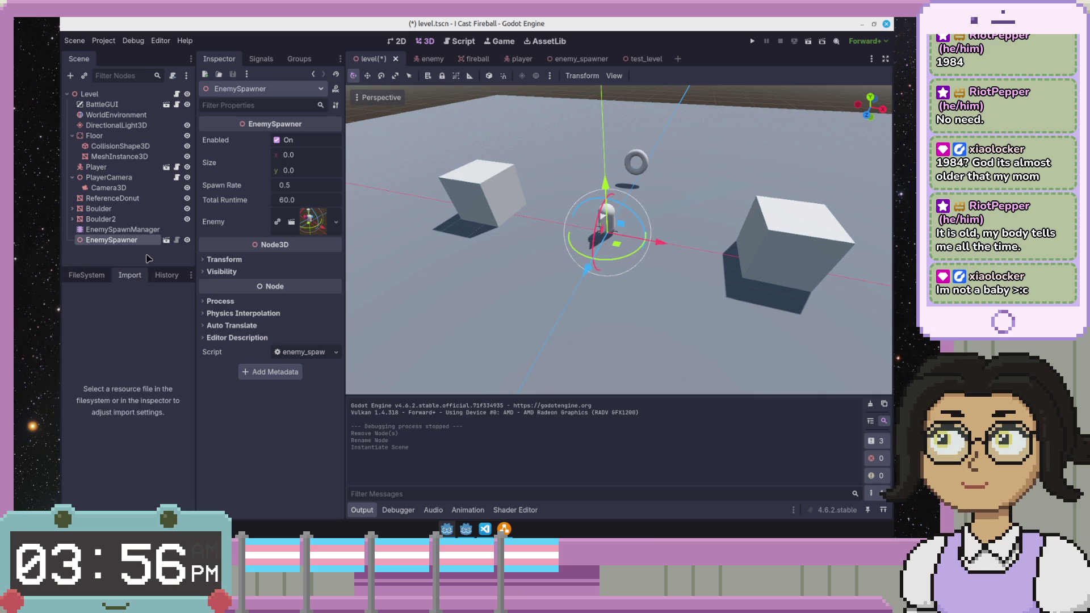
pyautogui.click(120, 256)
pyautogui.click(89, 275)
pyautogui.click(128, 241)
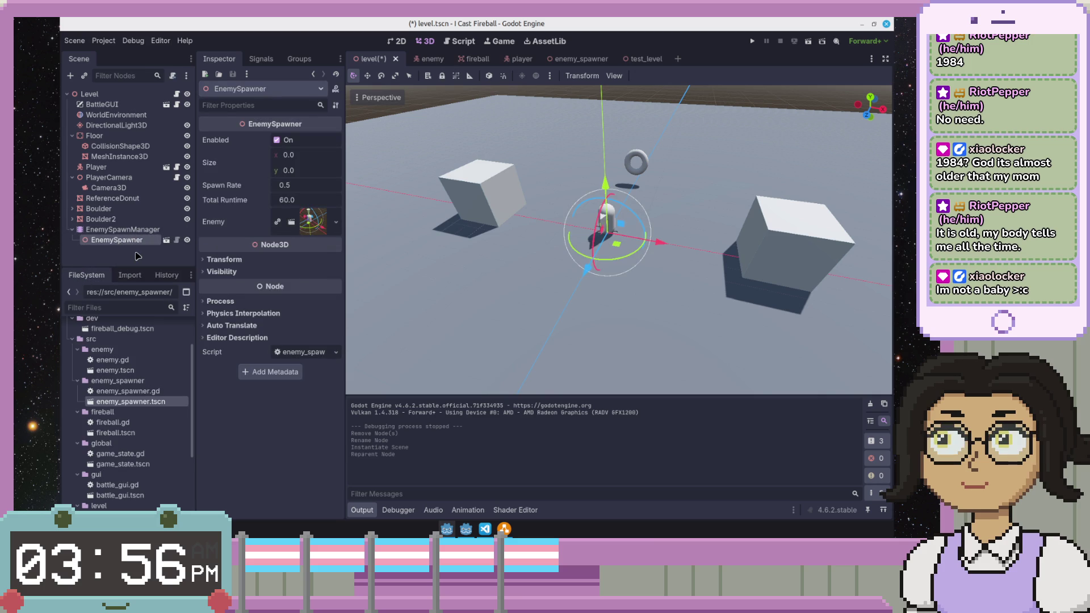
pyautogui.moveTo(111, 241); pyautogui.dragTo(124, 230)
pyautogui.click(128, 230)
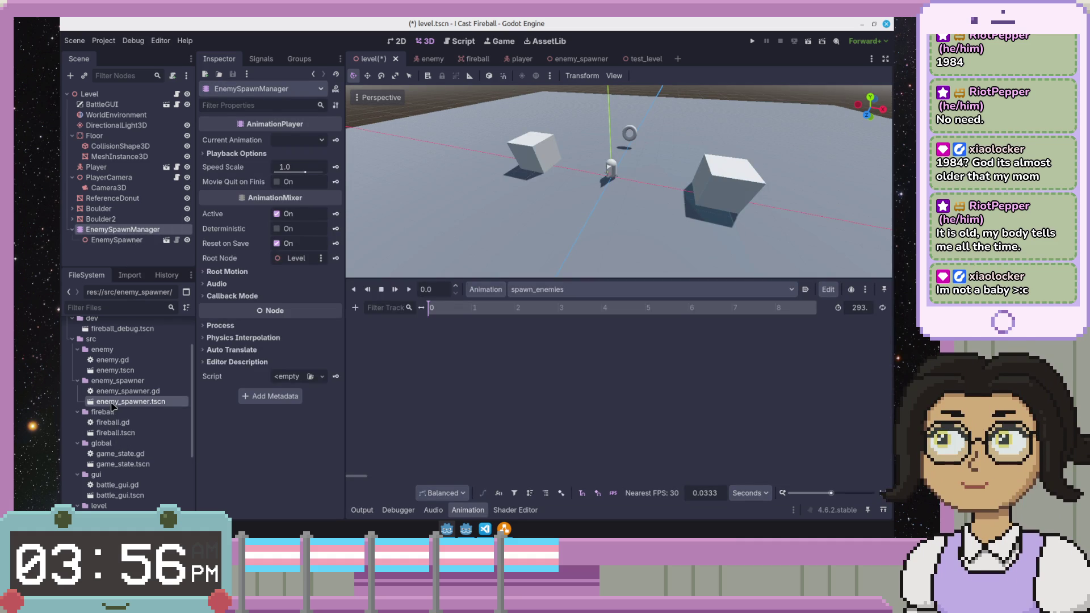
# - Add three more EnemySpawner instances under EnemySpawnManager, making four in total
pyautogui.moveTo(124, 401); pyautogui.dragTo(123, 228)
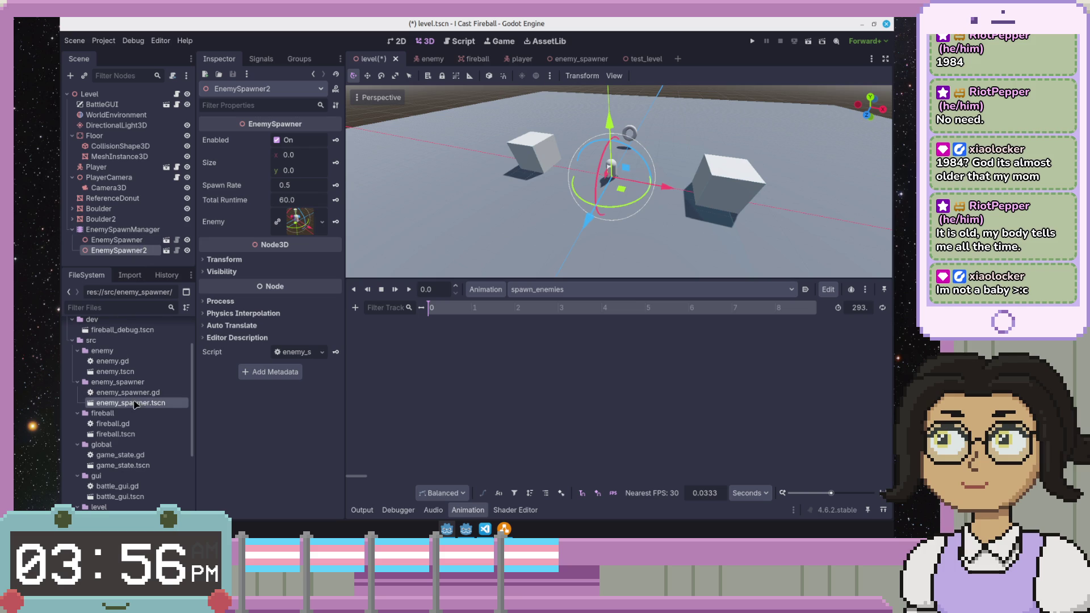
pyautogui.moveTo(134, 404); pyautogui.dragTo(120, 225)
pyautogui.moveTo(134, 405)
pyautogui.mouseDown()
pyautogui.moveTo(151, 247)
pyautogui.moveTo(127, 228)
pyautogui.mouseUp()
pyautogui.click(125, 216)
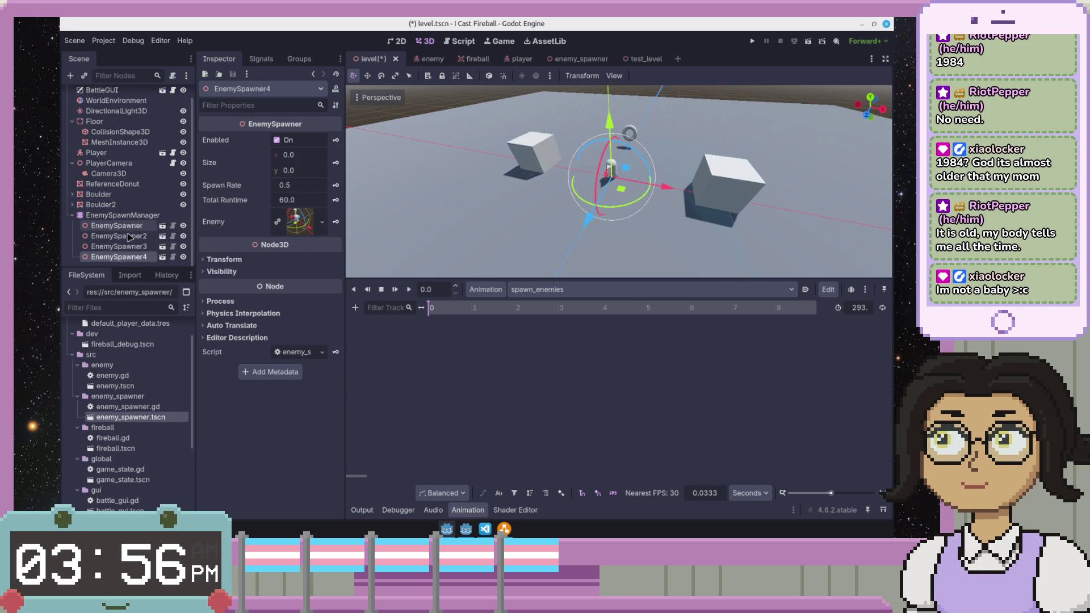
pyautogui.click(69, 247)
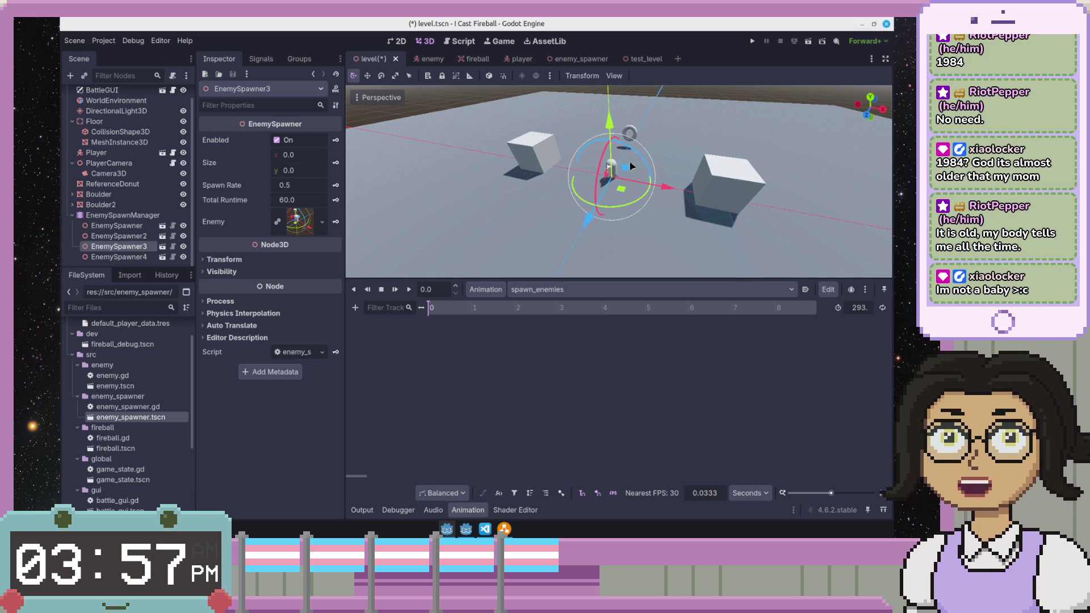
# - Rename the DirectionalLight3D node to Sun
pyautogui.moveTo(678, 132); pyautogui.dragTo(558, 239)
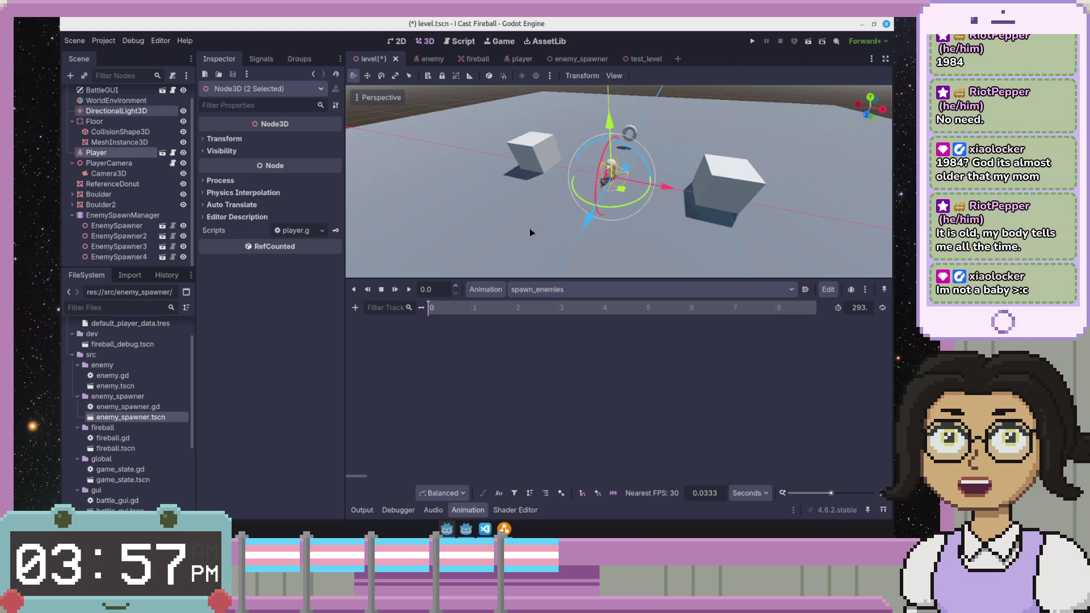
pyautogui.scroll(5, 563, 165)
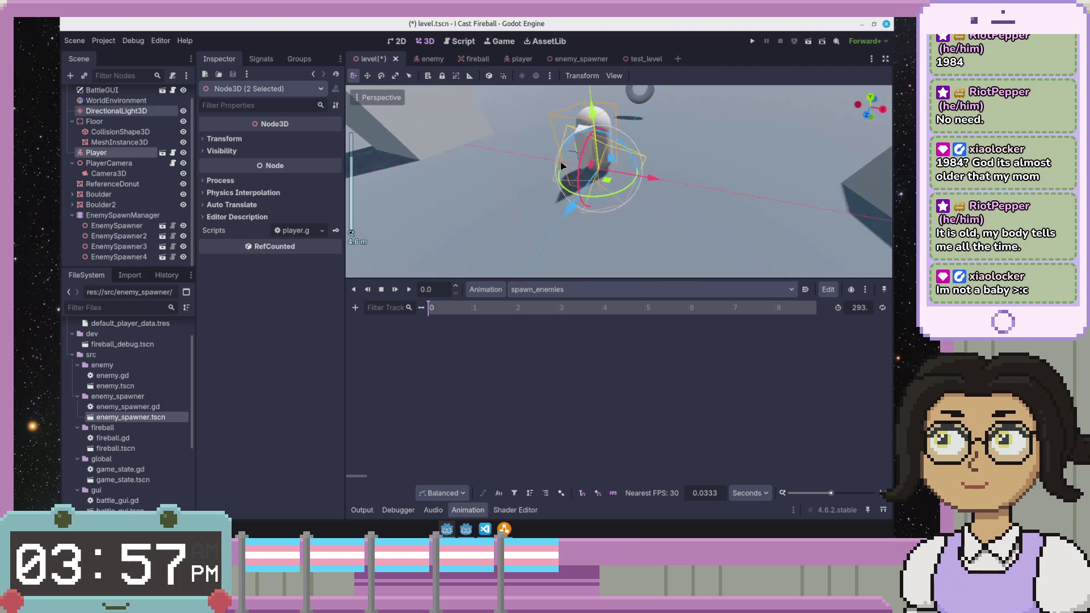
pyautogui.scroll(-3, 576, 148)
pyautogui.scroll(2, 576, 148)
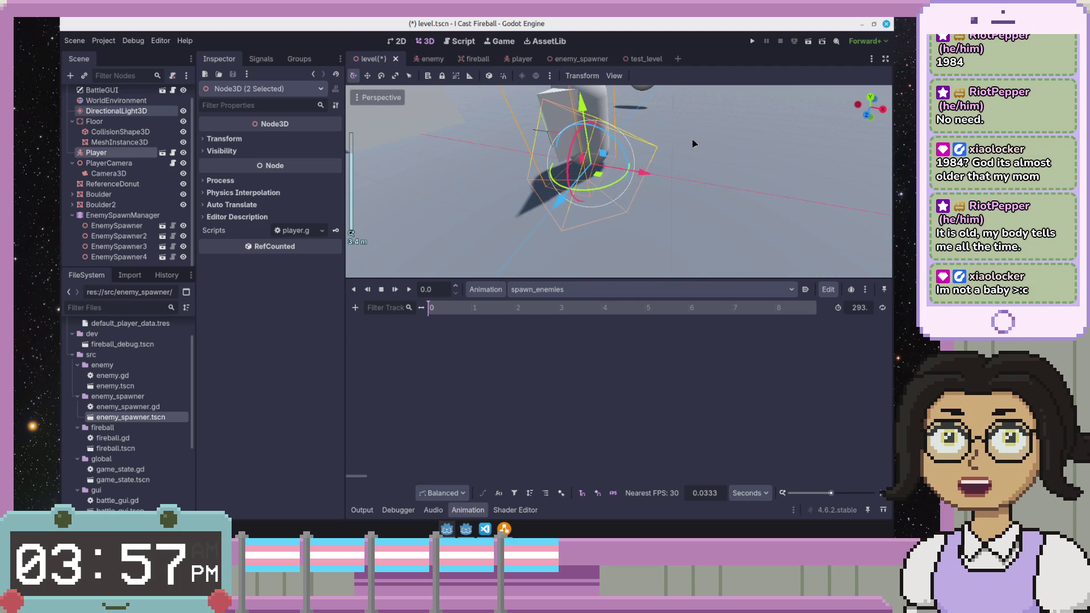
pyautogui.moveTo(677, 146); pyautogui.dragTo(728, 182)
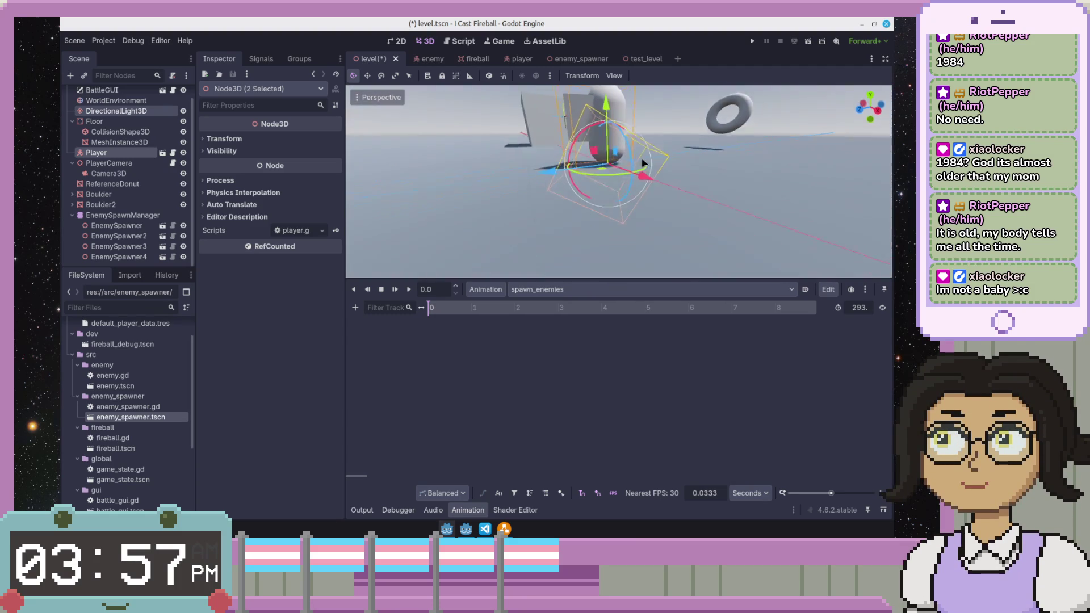
pyautogui.click(728, 184)
pyautogui.scroll(-3, 620, 147)
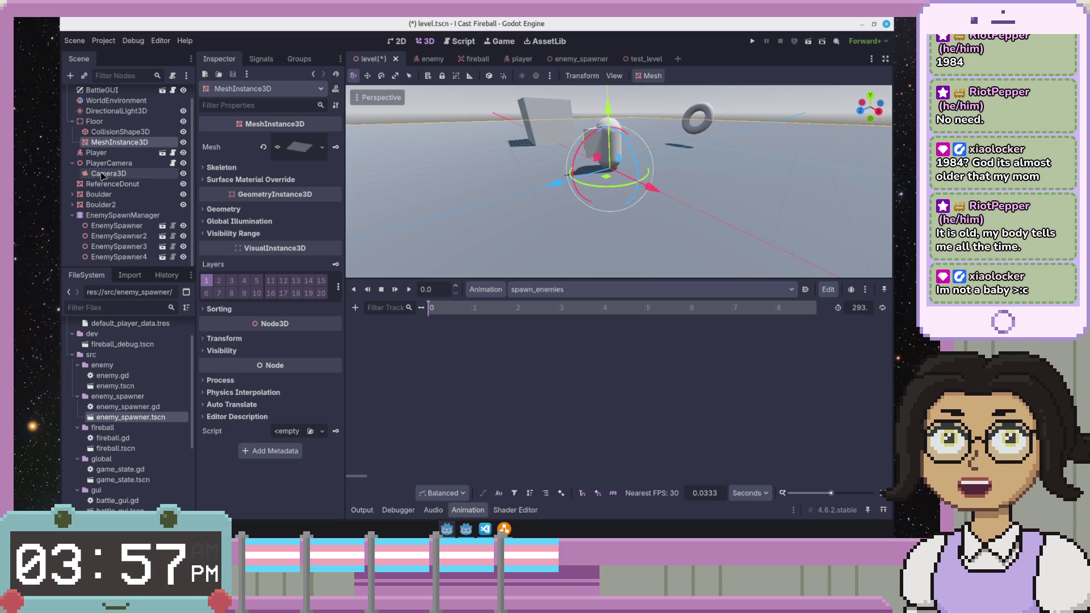
pyautogui.scroll(1, 129, 174)
pyautogui.click(143, 125)
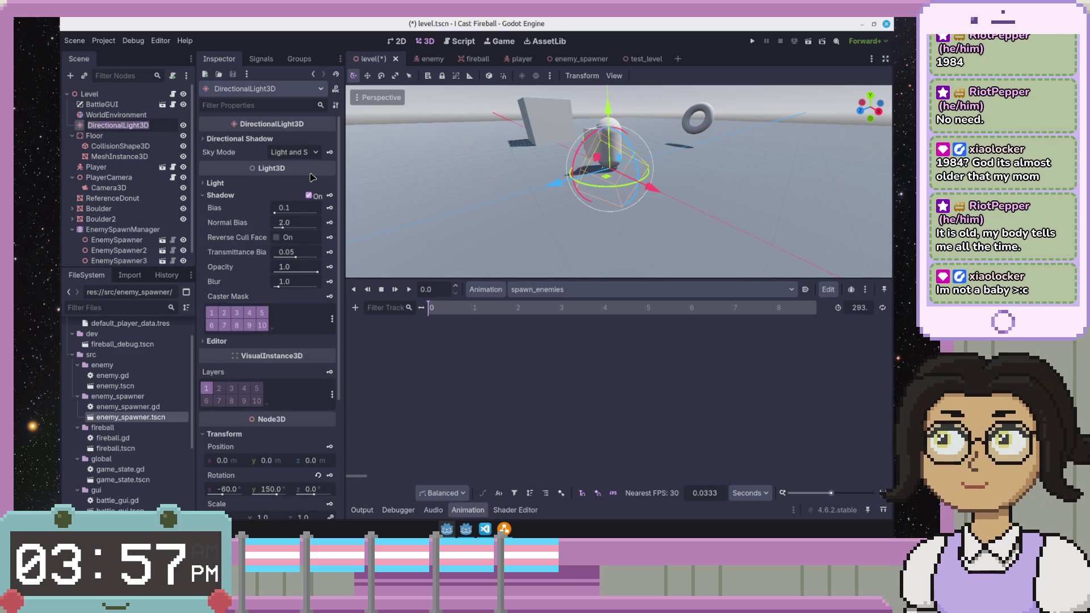
pyautogui.write('Su')
pyautogui.press('Return')
# - Raise the Sun to about 21 m above the floor and look down on the first spawner
pyautogui.moveTo(596, 170); pyautogui.dragTo(628, 79)
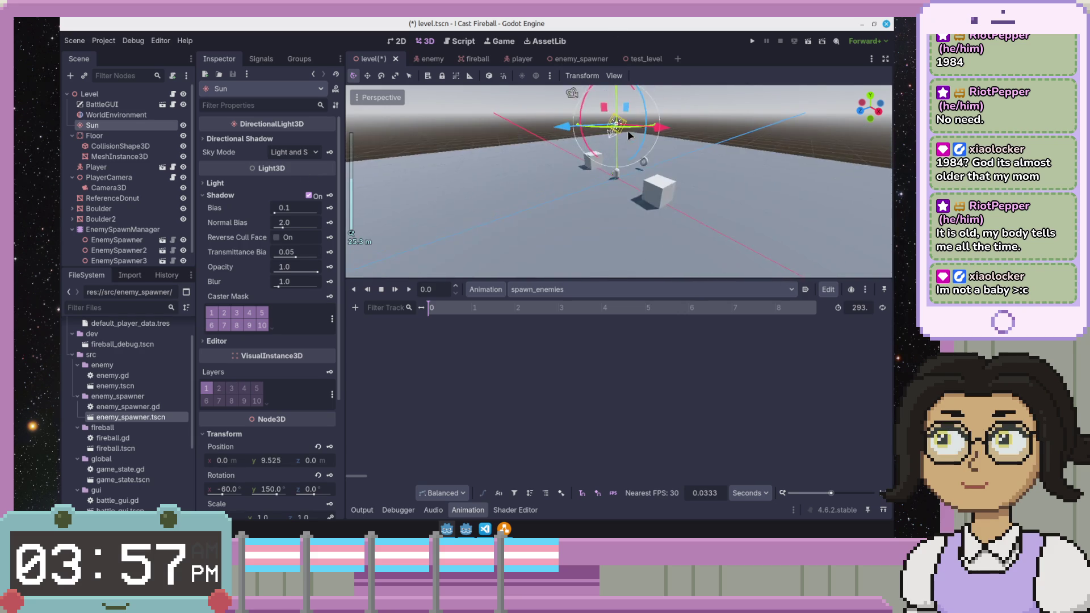
pyautogui.scroll(-5, 628, 130)
pyautogui.moveTo(617, 110); pyautogui.dragTo(619, 68)
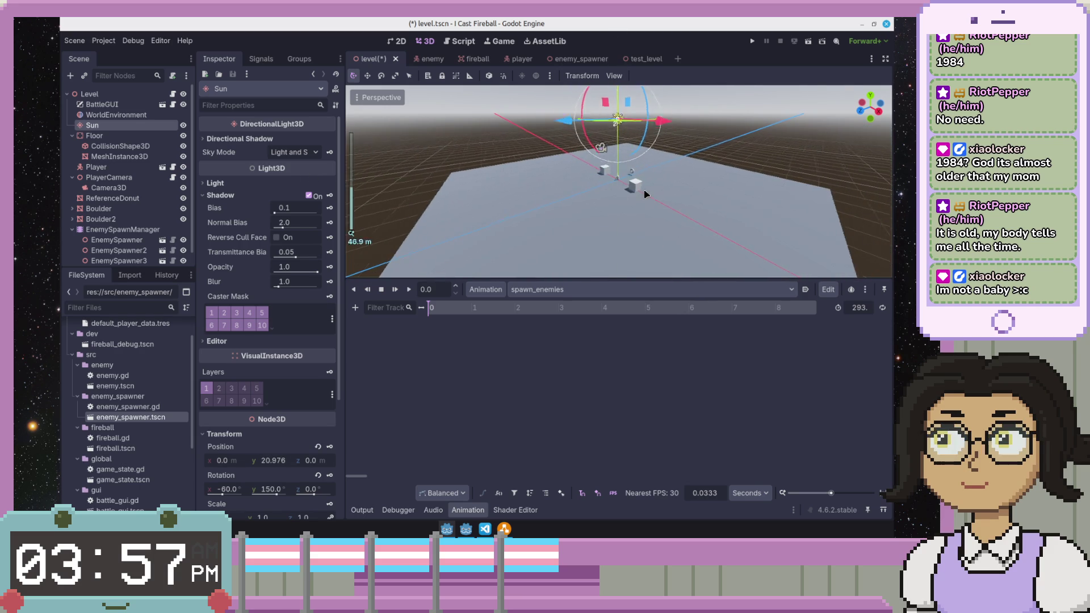
pyautogui.scroll(4, 645, 195)
pyautogui.scroll(3, 644, 195)
pyautogui.click(640, 185)
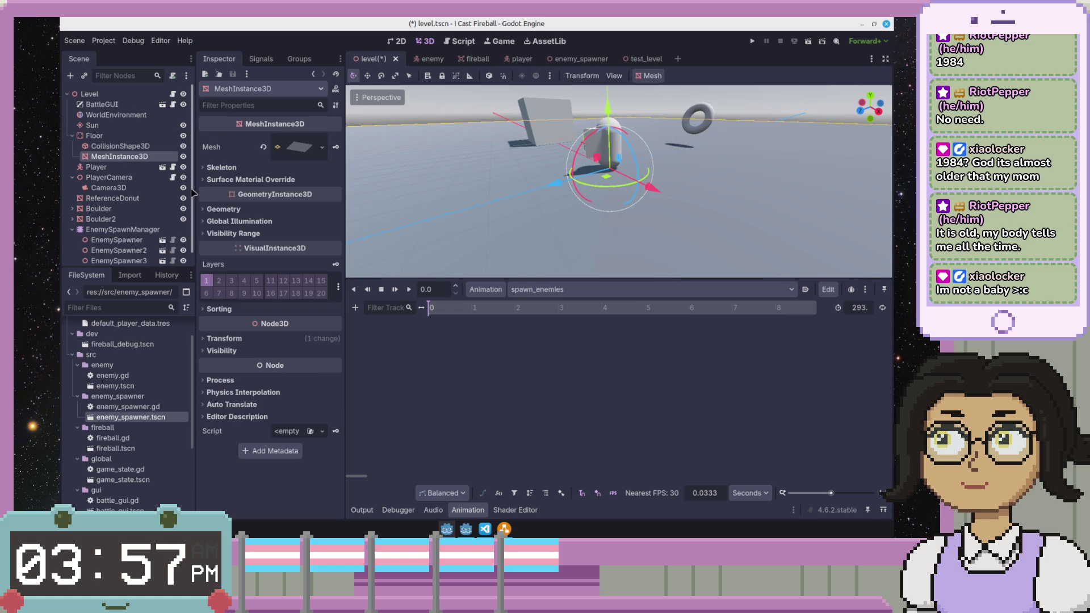
pyautogui.click(93, 125)
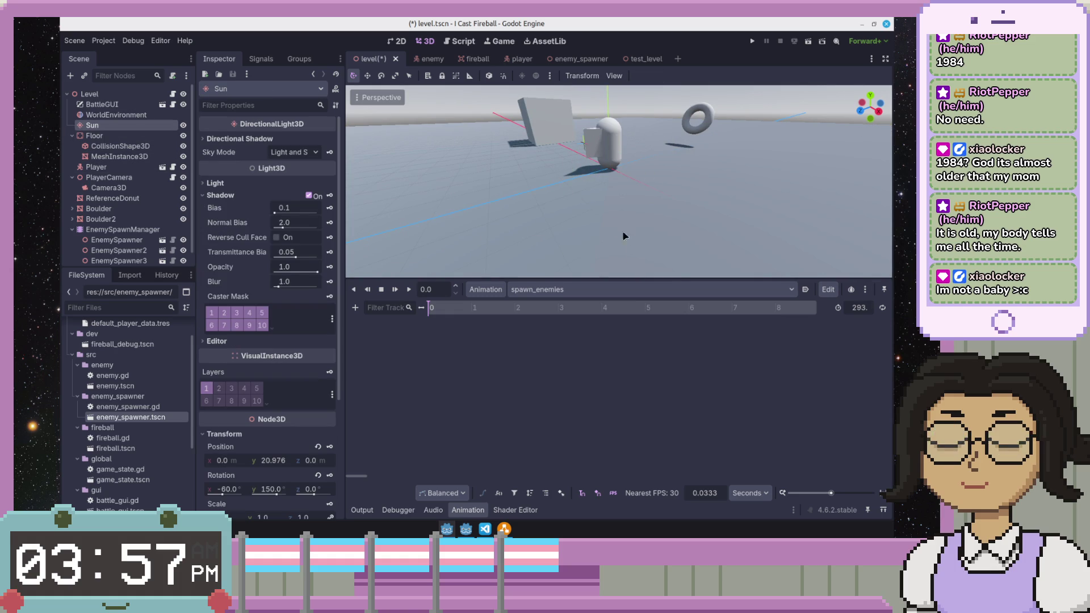
pyautogui.click(608, 141)
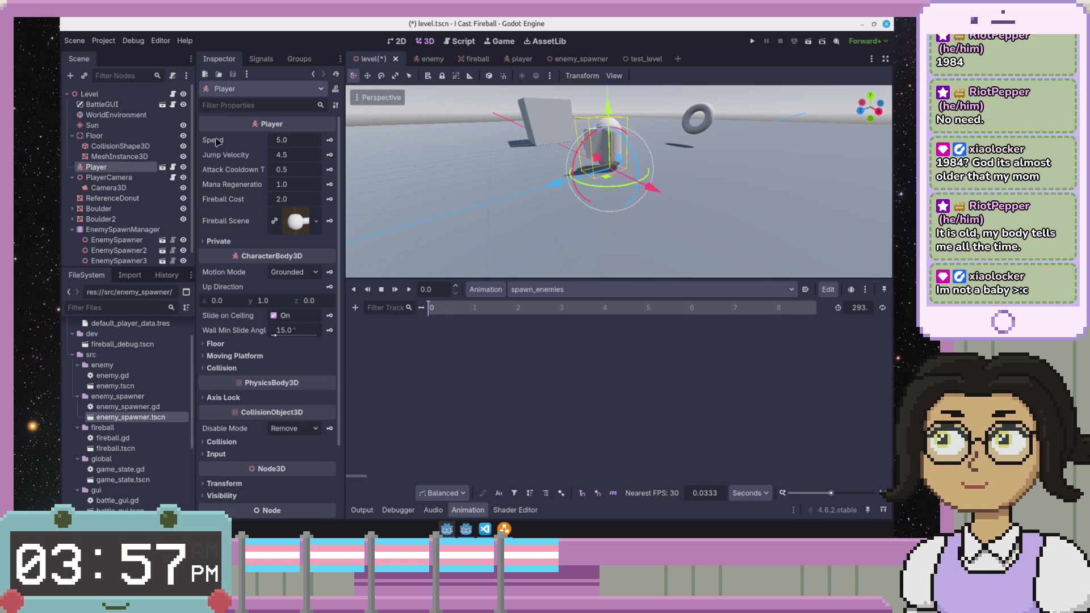
pyautogui.click(138, 240)
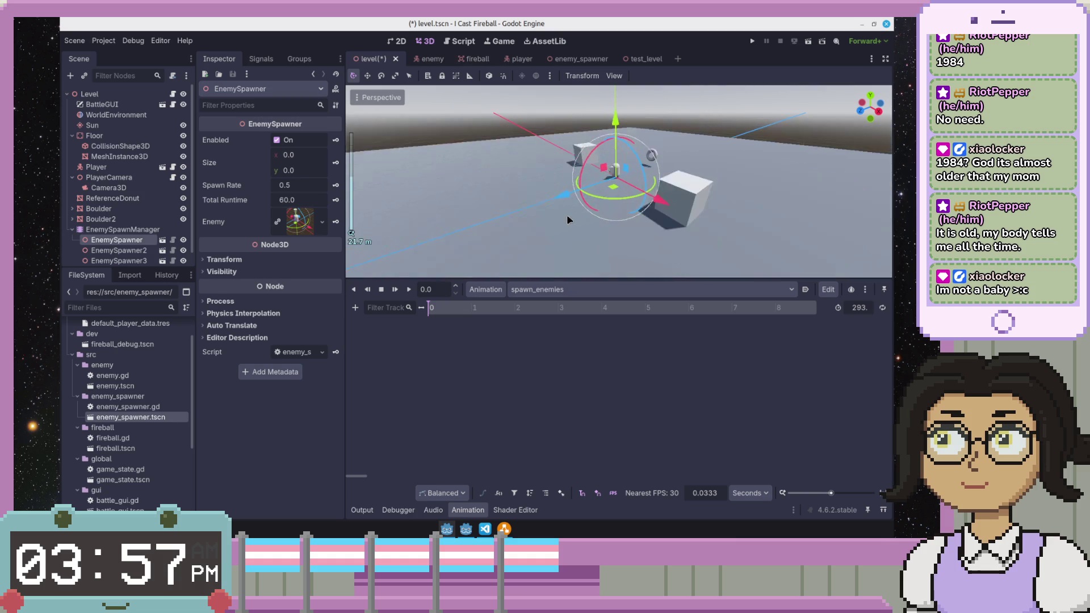
pyautogui.scroll(-3, 568, 221)
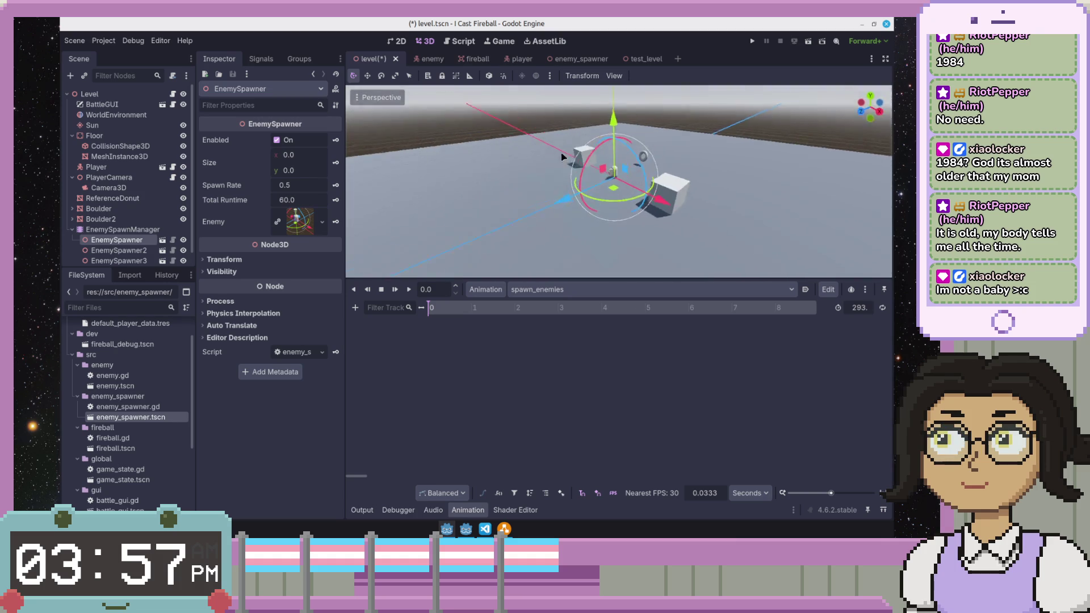
pyautogui.moveTo(351, 233); pyautogui.dragTo(634, 199)
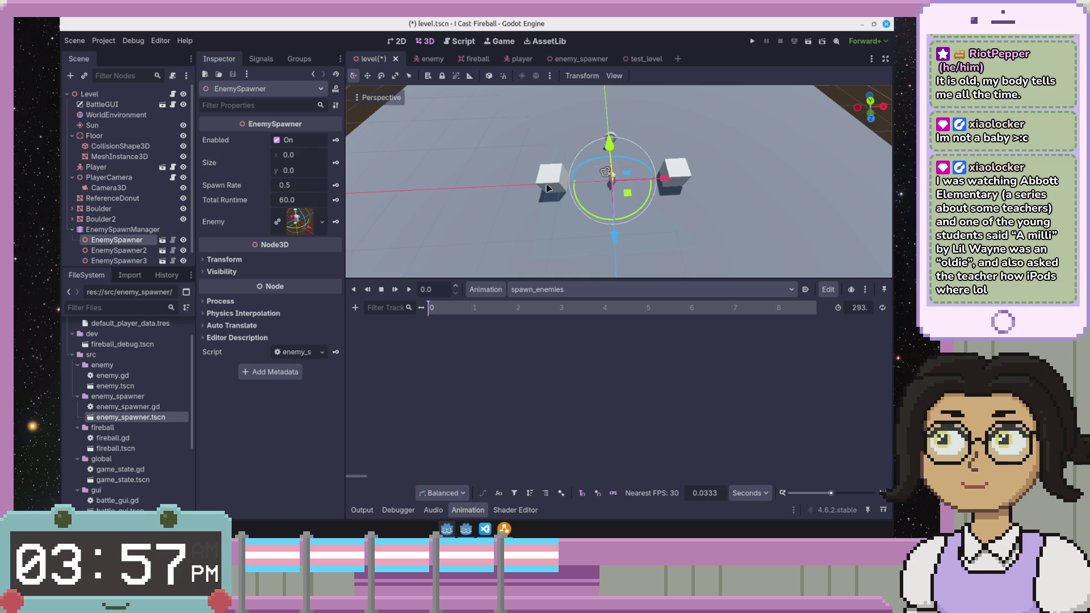
pyautogui.scroll(-3, 699, 174)
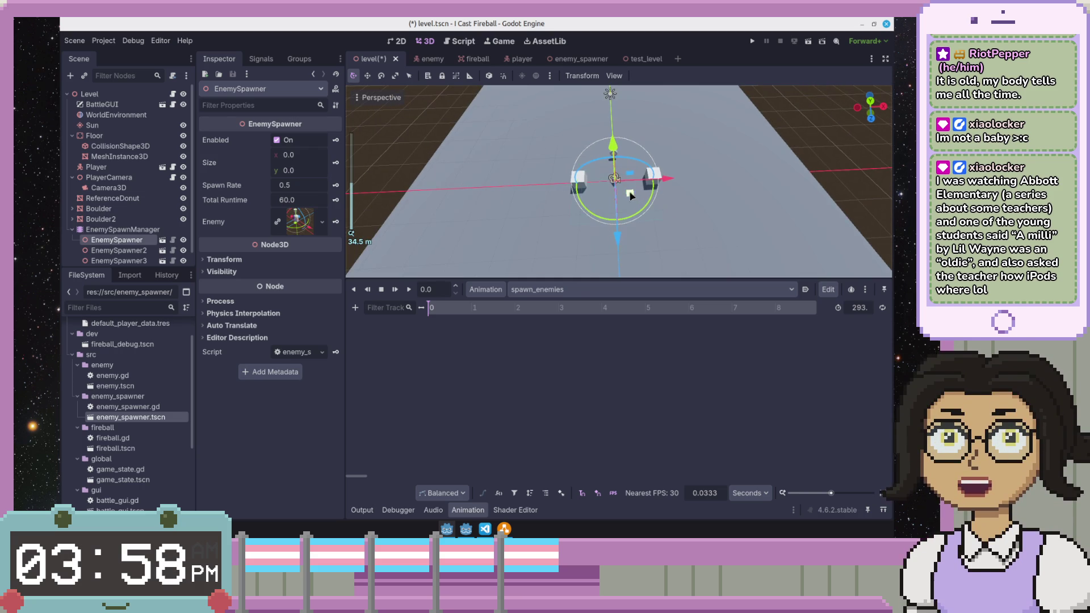
pyautogui.moveTo(699, 174); pyautogui.dragTo(676, 140)
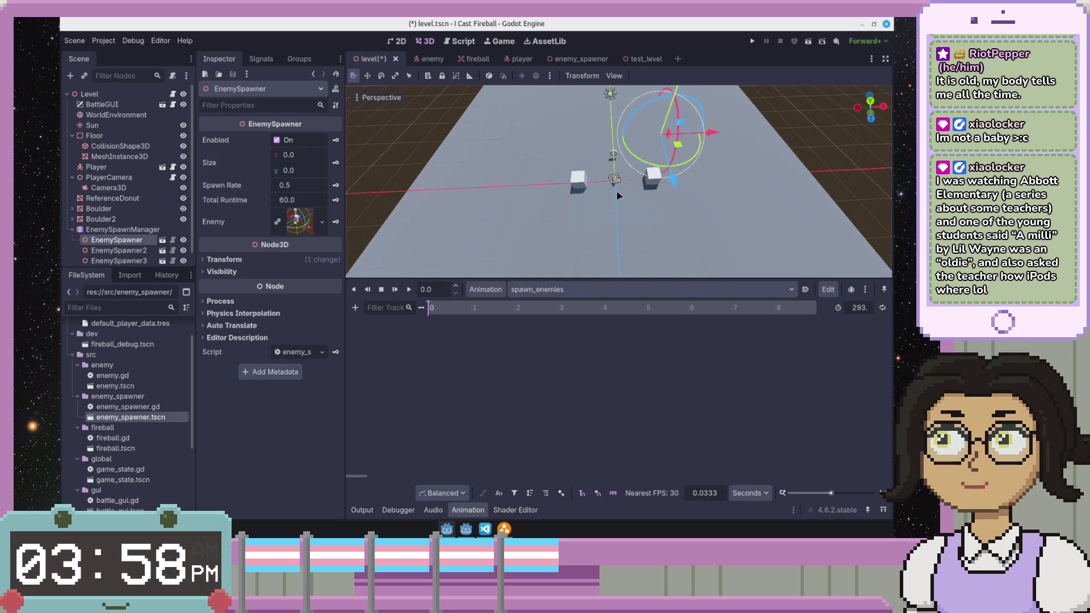
pyautogui.moveTo(617, 186); pyautogui.dragTo(600, 207)
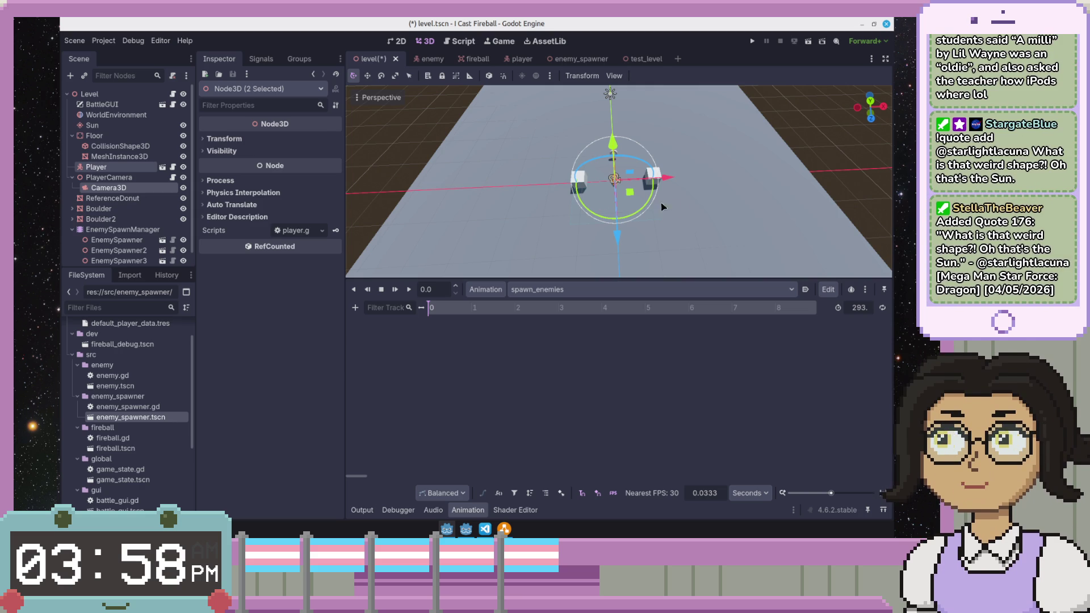
pyautogui.click(687, 206)
pyautogui.scroll(-3, 701, 201)
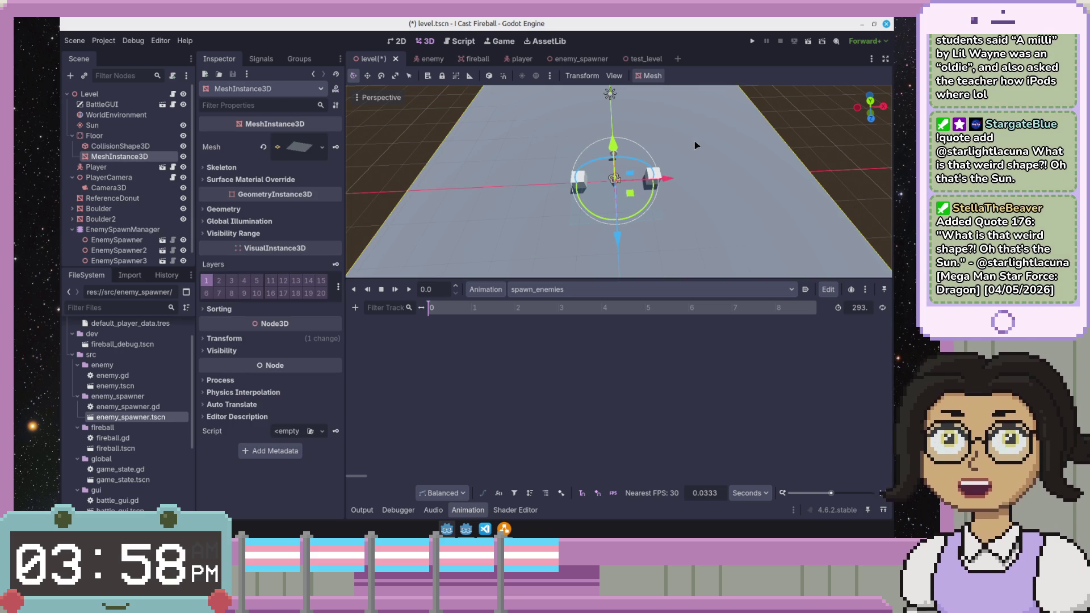
pyautogui.moveTo(680, 215); pyautogui.dragTo(681, 213)
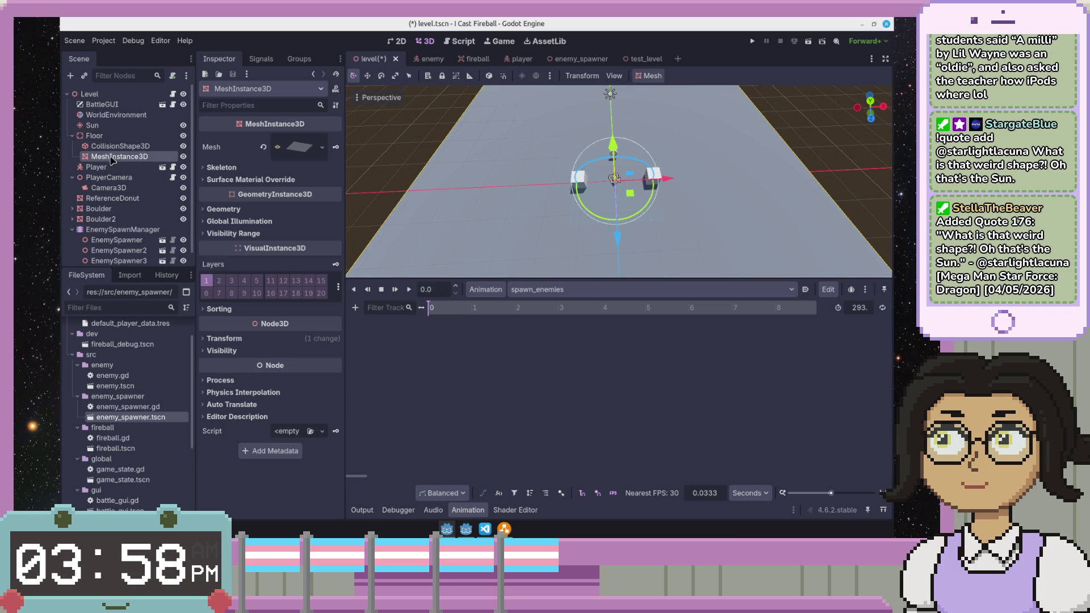
pyautogui.rightClick(162, 155)
pyautogui.click(113, 166)
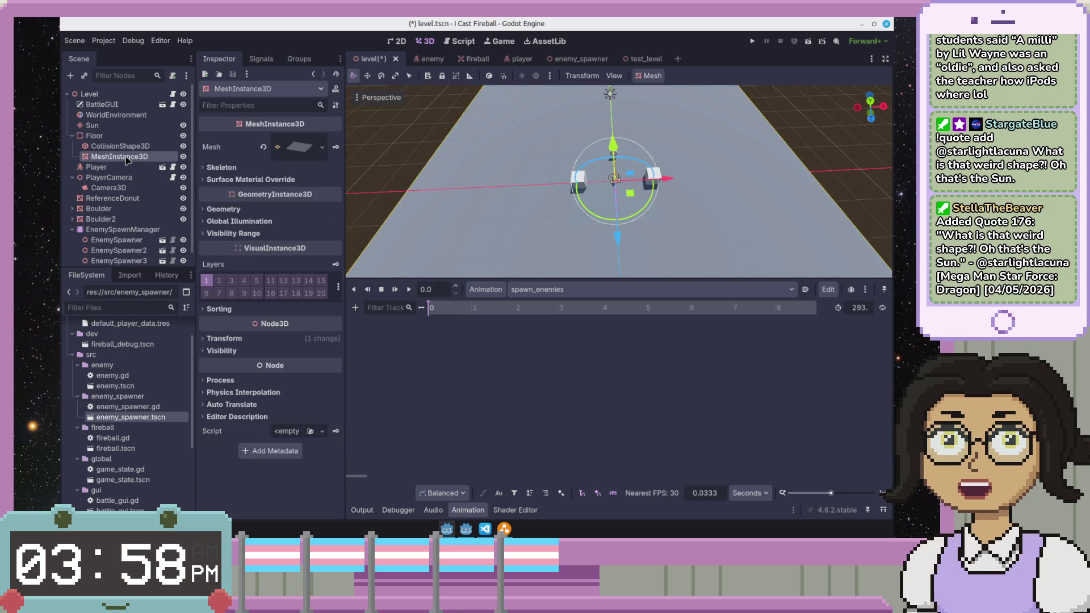
pyautogui.click(129, 137)
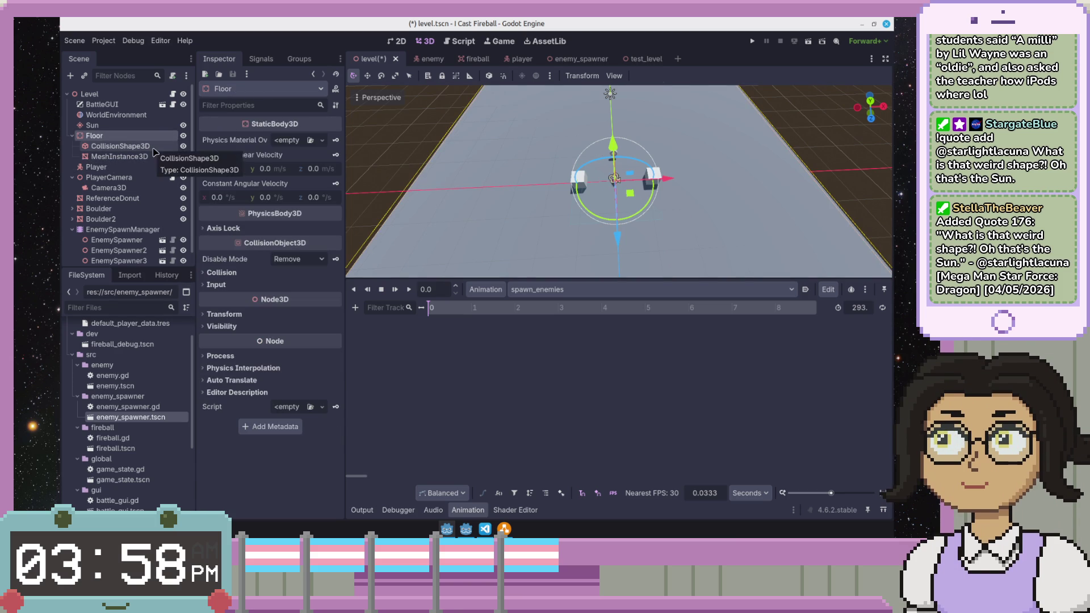
# - Lock the Floor node and its mesh in place
pyautogui.rightClick(153, 137)
pyautogui.click(441, 88)
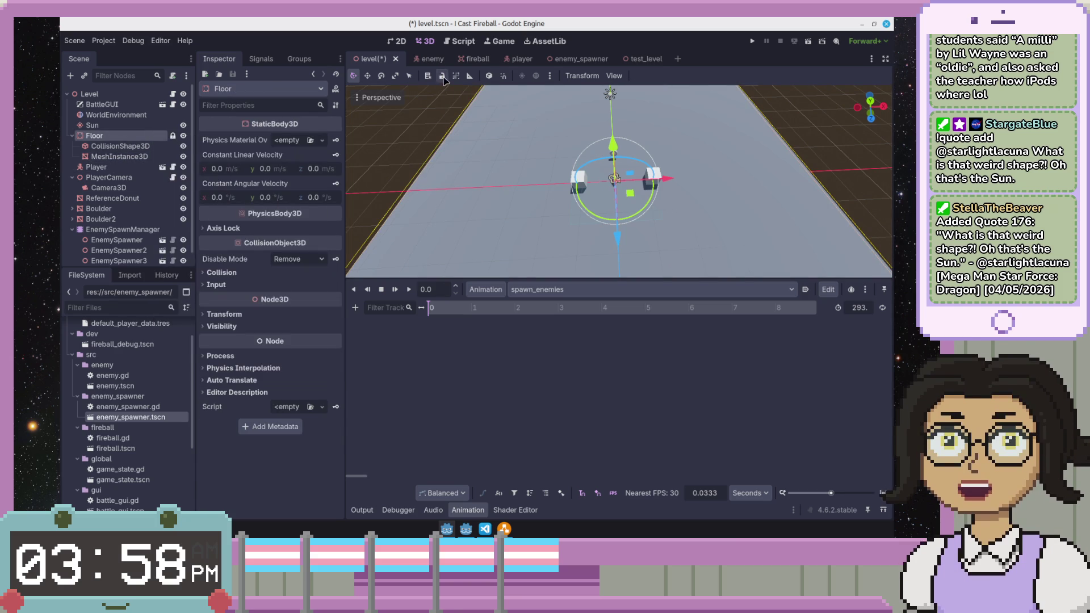
pyautogui.click(406, 155)
pyautogui.click(518, 231)
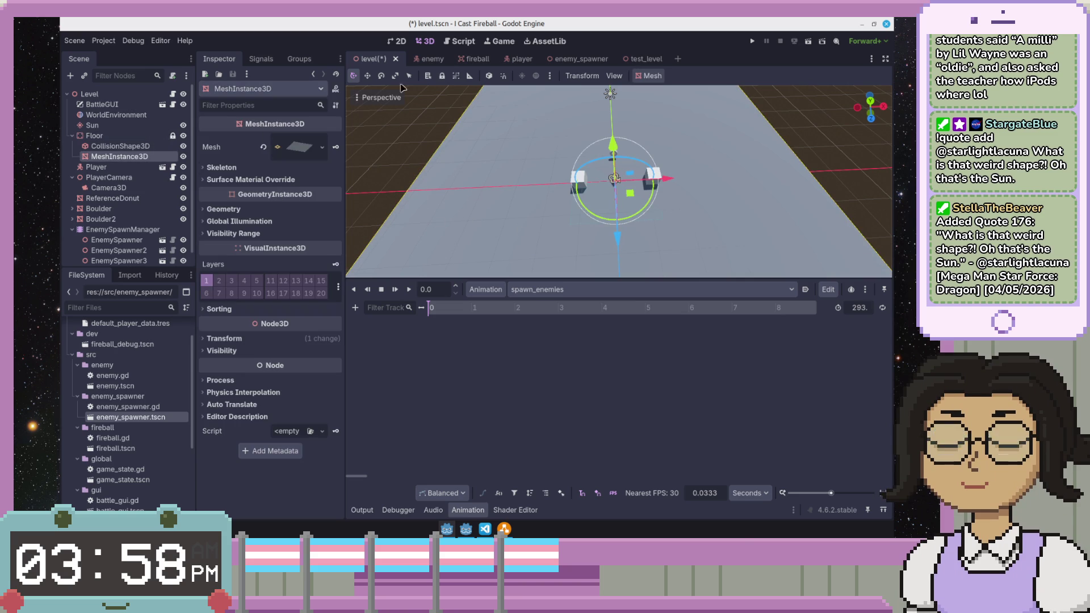
pyautogui.click(441, 75)
# - Lock the floor's collision shape as well, then select the Player
pyautogui.click(406, 143)
pyautogui.click(443, 76)
pyautogui.click(444, 75)
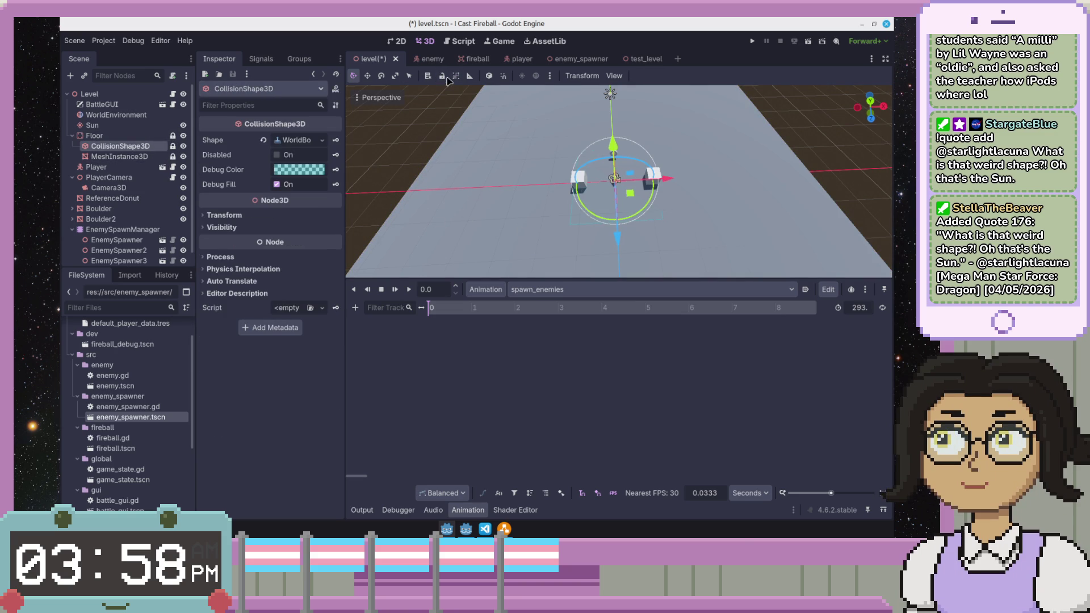
pyautogui.click(380, 146)
pyautogui.scroll(3, 646, 160)
pyautogui.scroll(2, 646, 160)
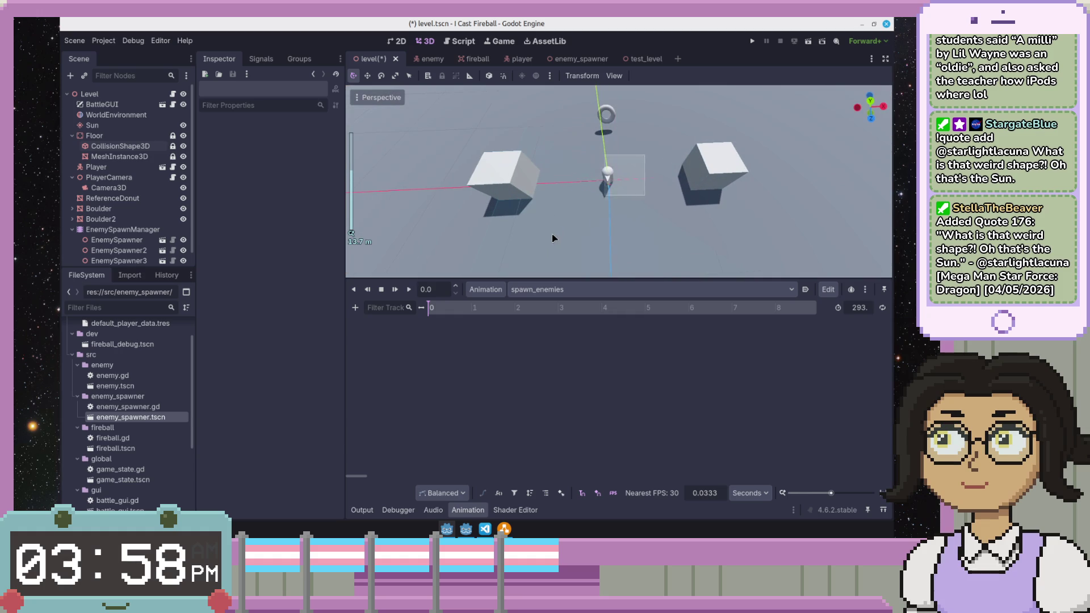
pyautogui.click(606, 179)
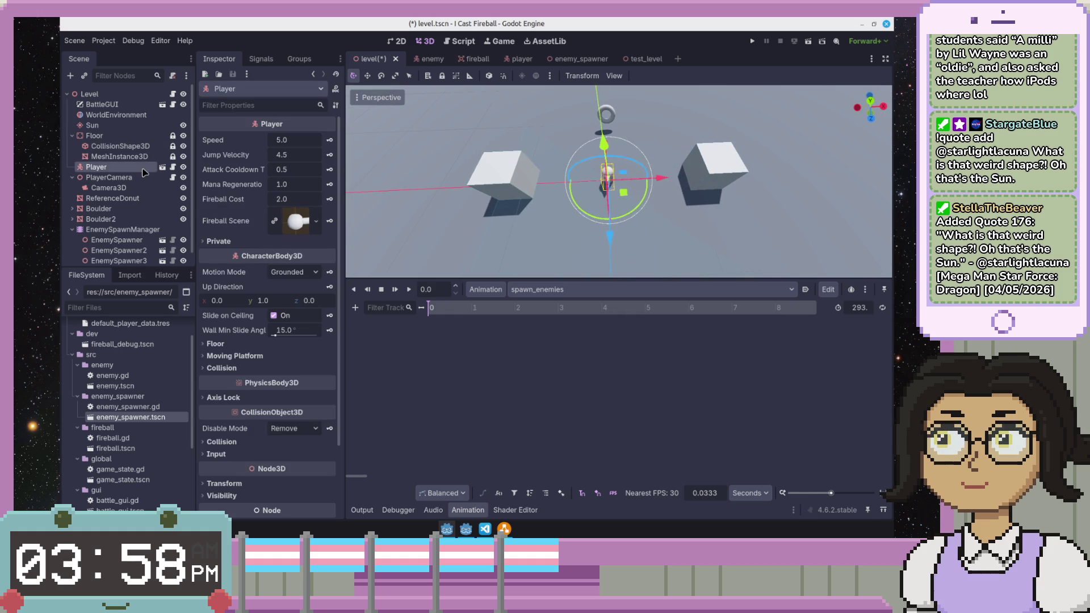
pyautogui.scroll(-1, 117, 208)
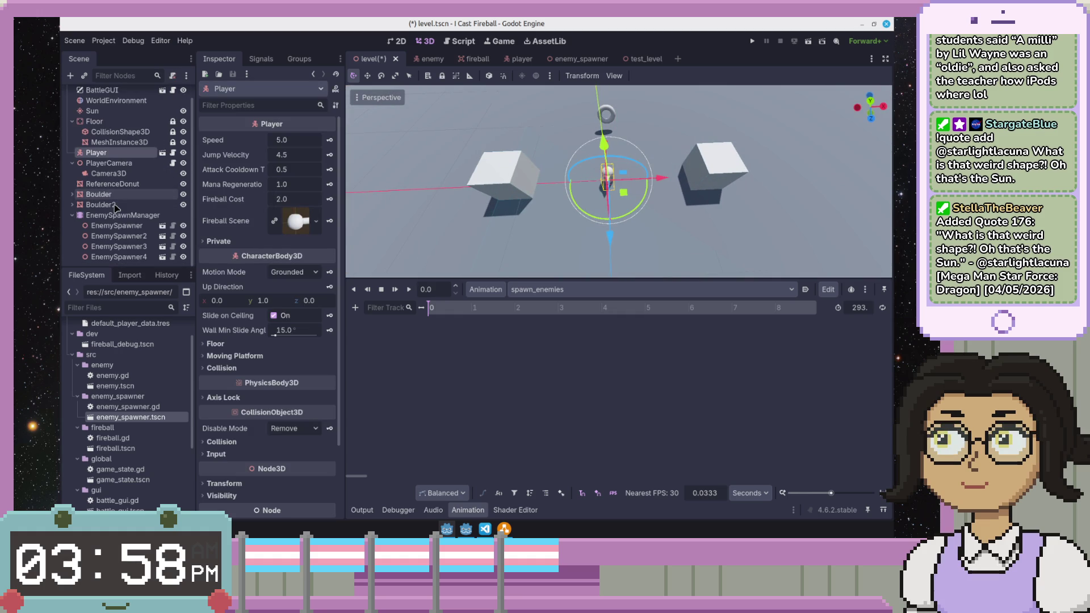
# - Move EnemySpawner2 to the far side of the player and EnemySpawner3 to the near left
pyautogui.click(117, 236)
pyautogui.moveTo(621, 197); pyautogui.dragTo(550, 111)
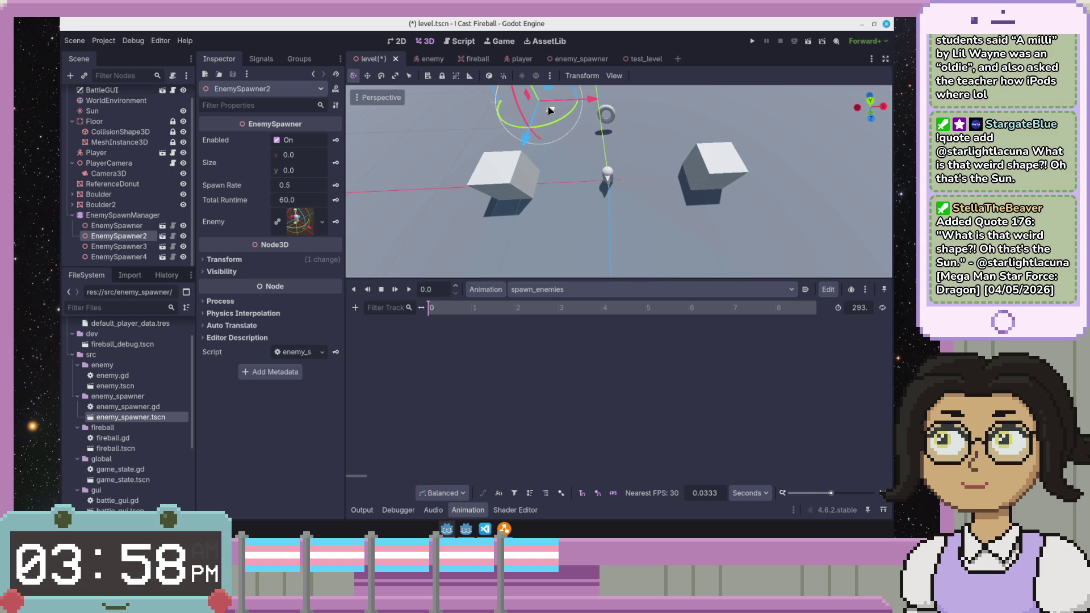
pyautogui.click(606, 175)
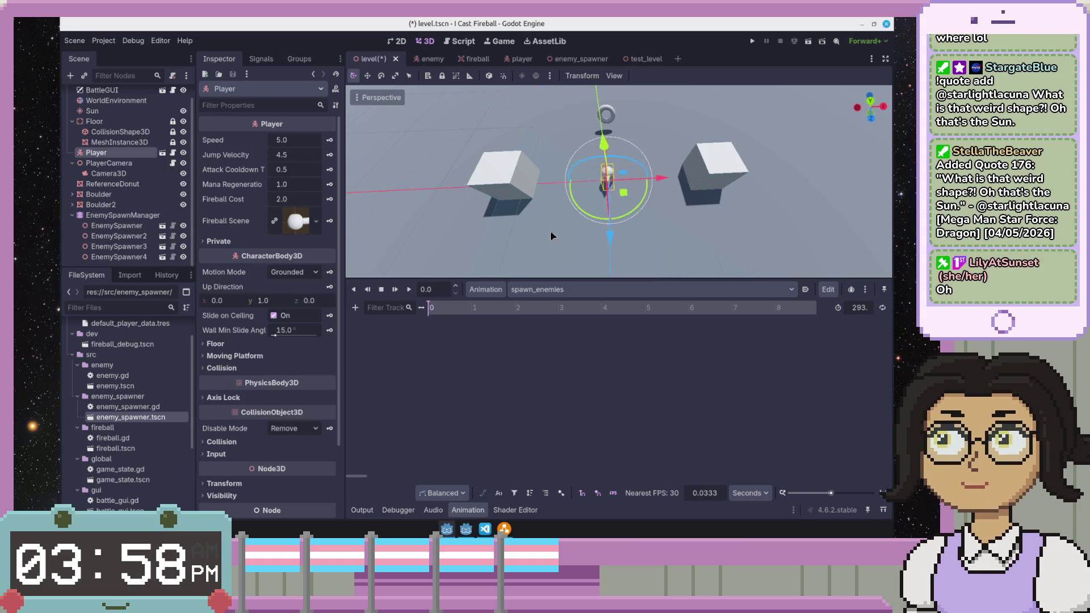
pyautogui.click(99, 236)
pyautogui.moveTo(588, 206); pyautogui.dragTo(426, 264)
pyautogui.scroll(-3, 535, 254)
pyautogui.scroll(-2, 545, 239)
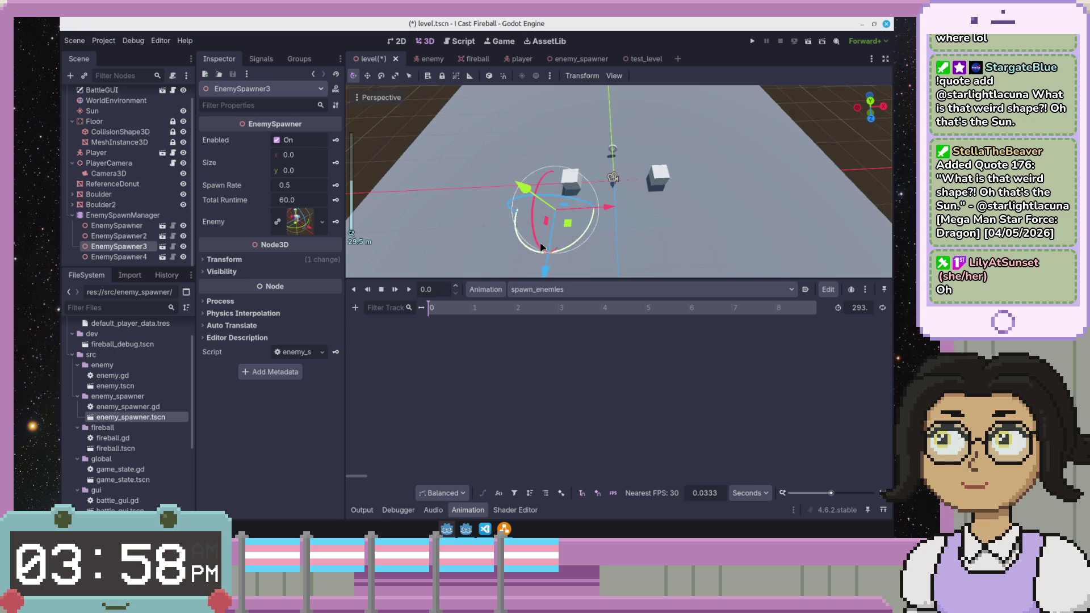
# - Move EnemySpawner4 to the near right of the player, then head to the enemy_spawner scene
pyautogui.click(120, 256)
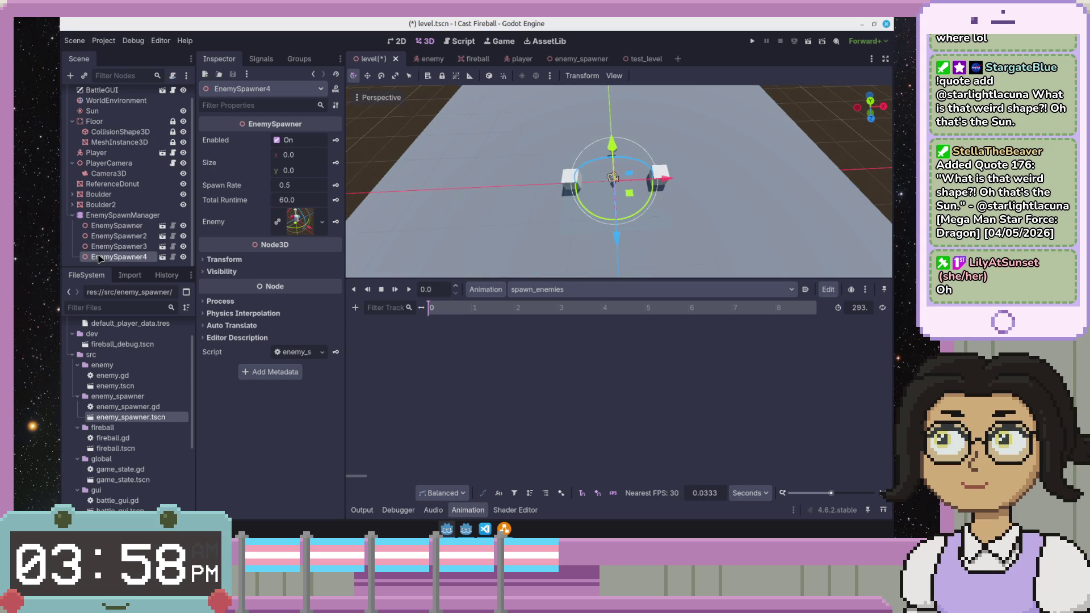
pyautogui.moveTo(637, 201); pyautogui.dragTo(701, 260)
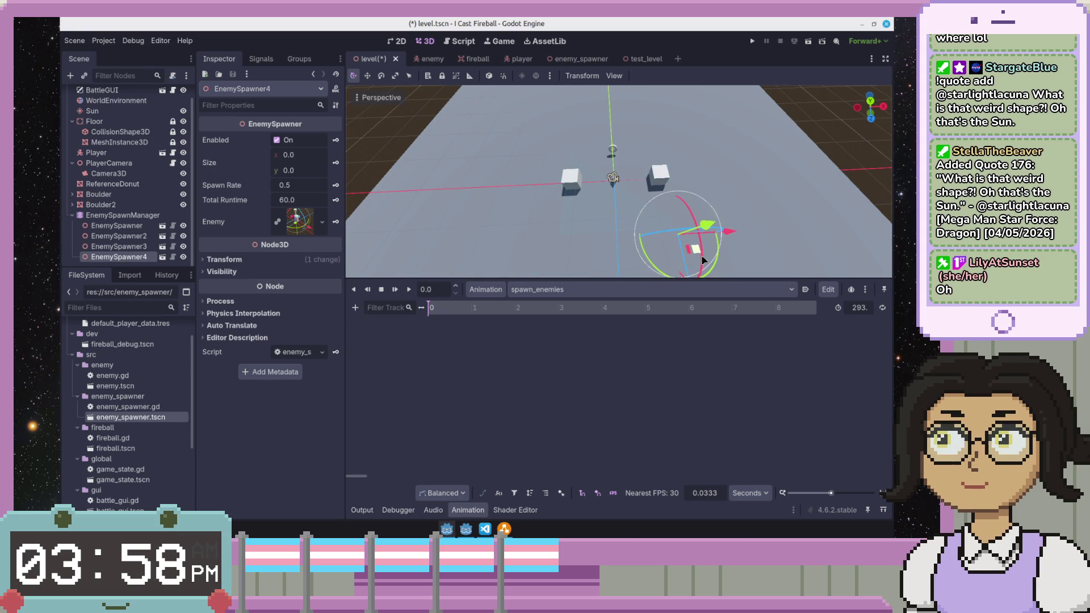
pyautogui.click(843, 170)
pyautogui.scroll(-3, 852, 164)
pyautogui.scroll(2, 749, 172)
pyautogui.scroll(2, 726, 175)
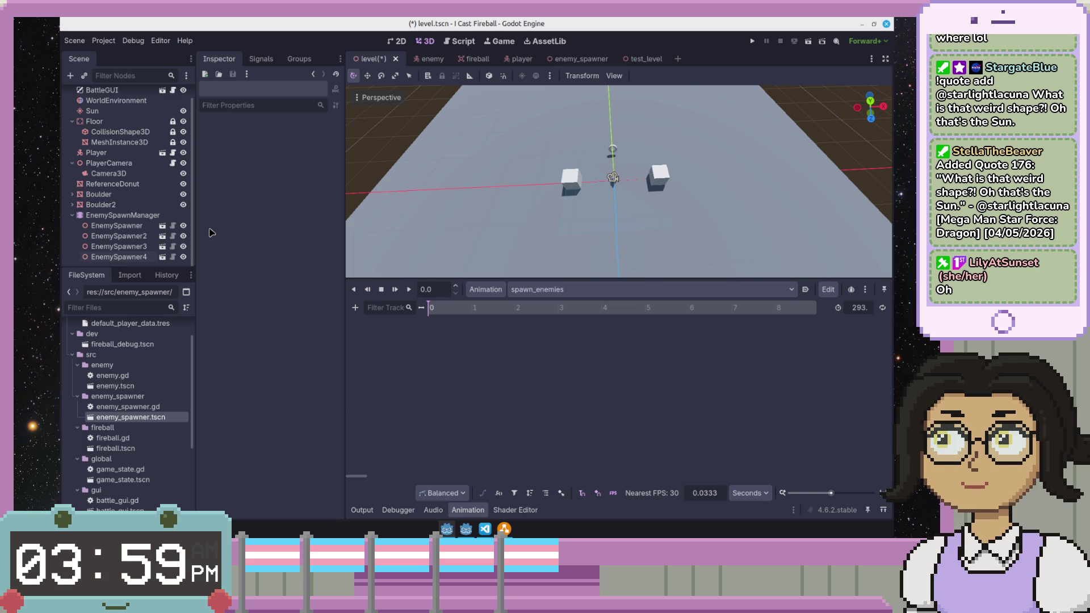
pyautogui.click(172, 225)
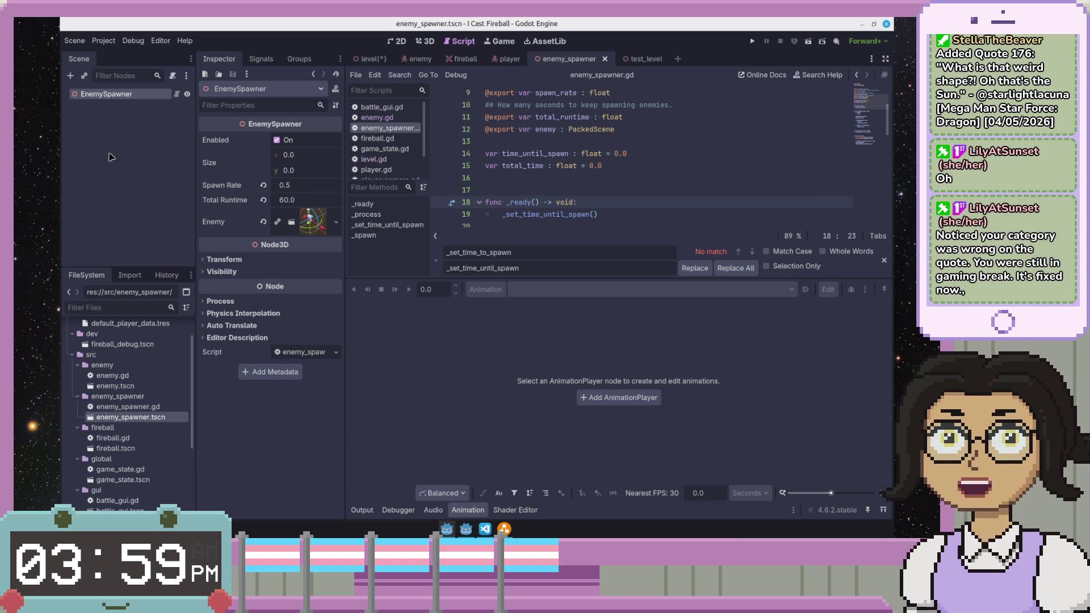
# - Review enemy_spawner.gd, placing the caret on total_time, the size export and line 1
pyautogui.click(130, 177)
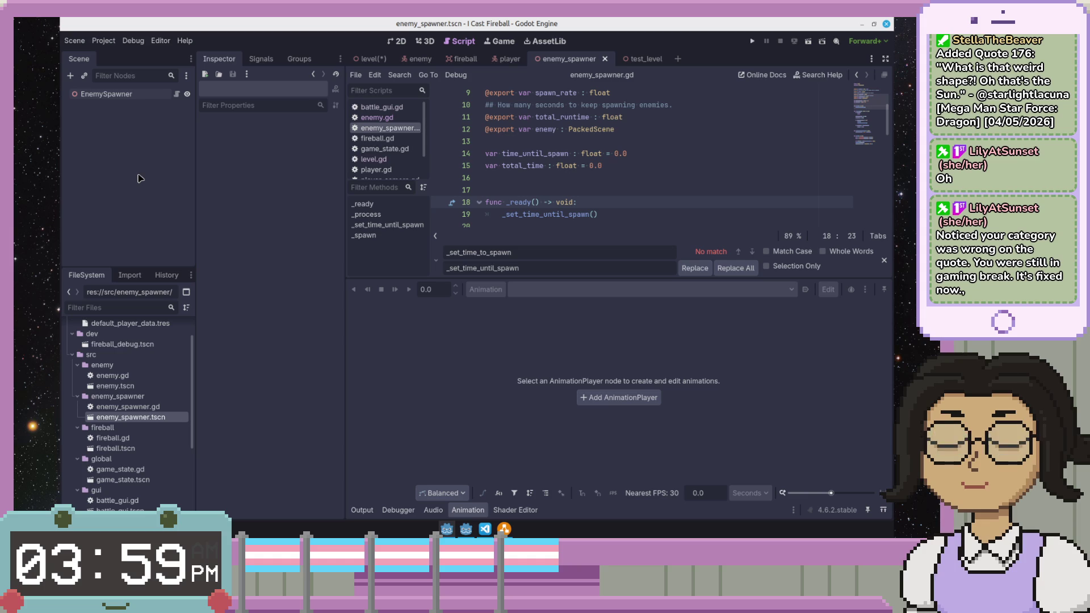
pyautogui.click(659, 161)
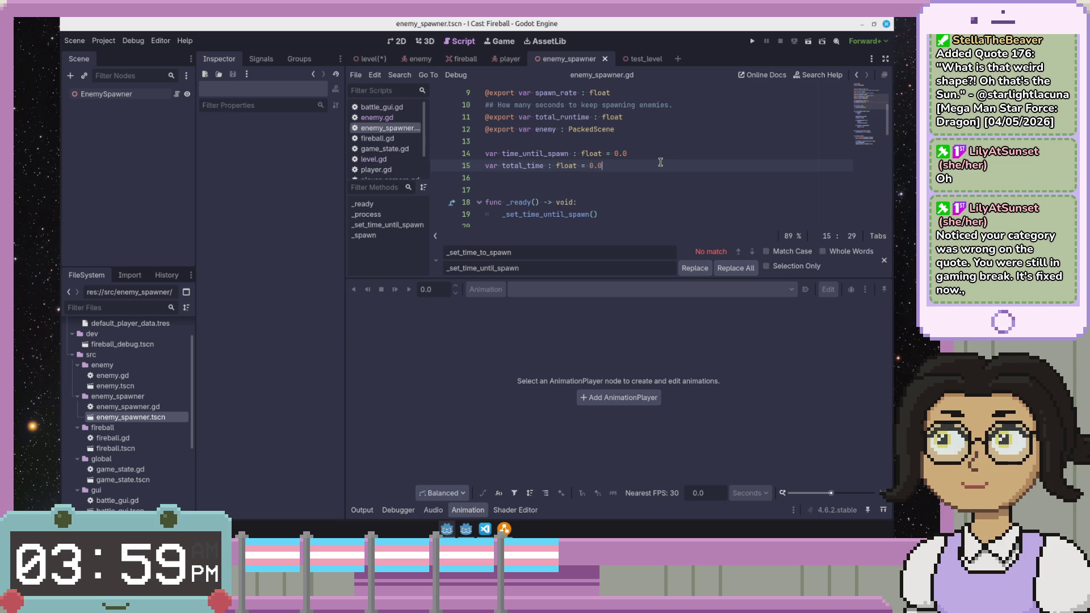
pyautogui.scroll(3, 659, 162)
pyautogui.click(661, 163)
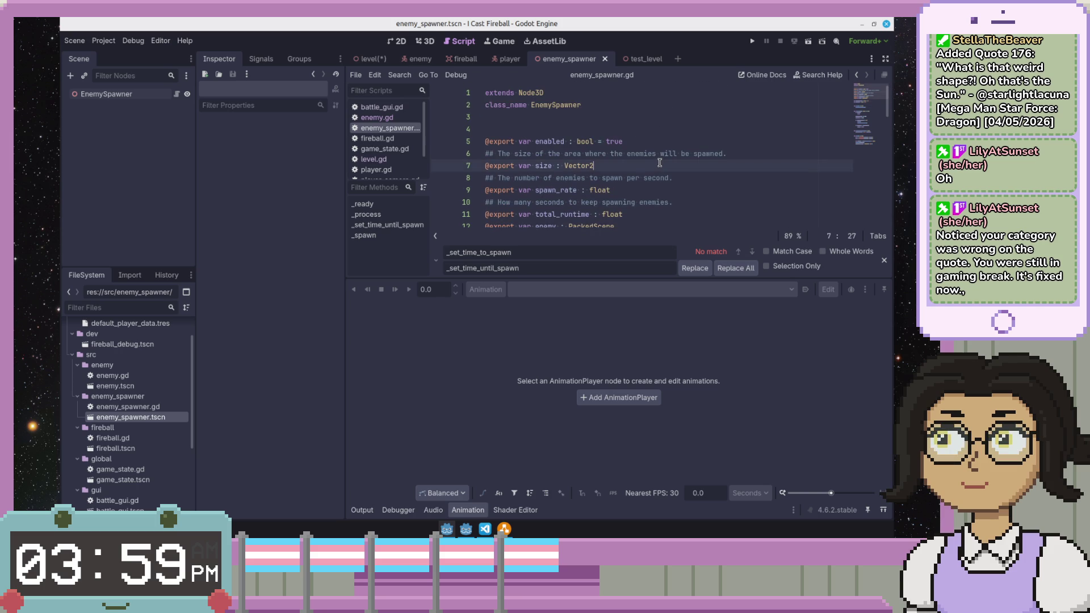
pyautogui.scroll(-4, 660, 162)
pyautogui.scroll(2, 648, 160)
pyautogui.scroll(2, 631, 158)
pyautogui.moveTo(626, 106); pyautogui.dragTo(630, 95)
pyautogui.click(631, 98)
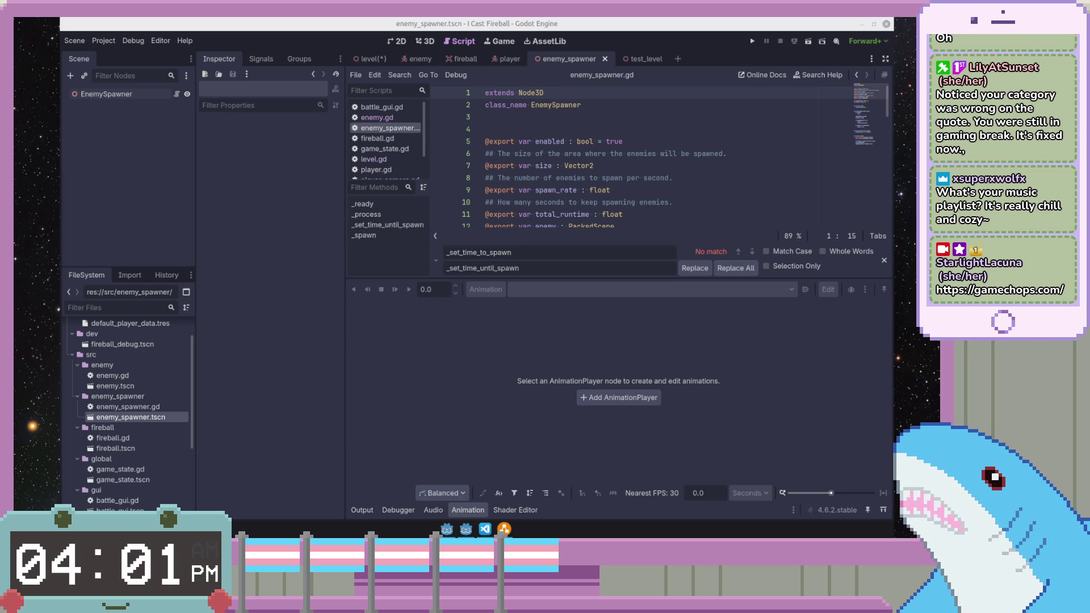
# - Look over the spawning-duration comment and line 14 of enemy_spawner.gd
pyautogui.click(677, 202)
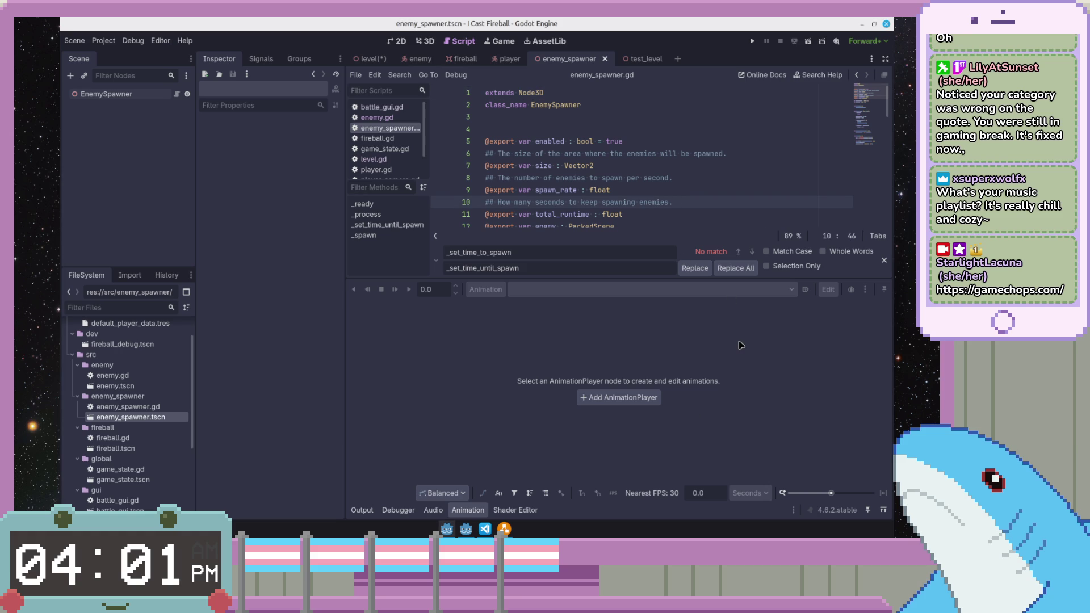
pyautogui.click(719, 177)
pyautogui.scroll(-2, 718, 178)
pyautogui.click(718, 177)
pyautogui.scroll(-2, 719, 178)
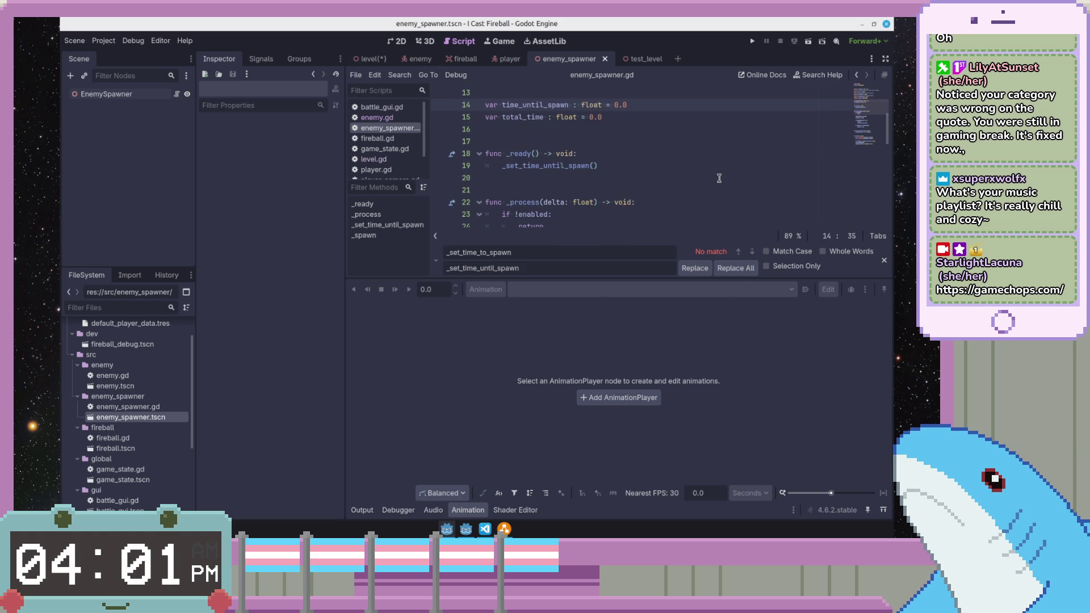
pyautogui.scroll(-2, 719, 178)
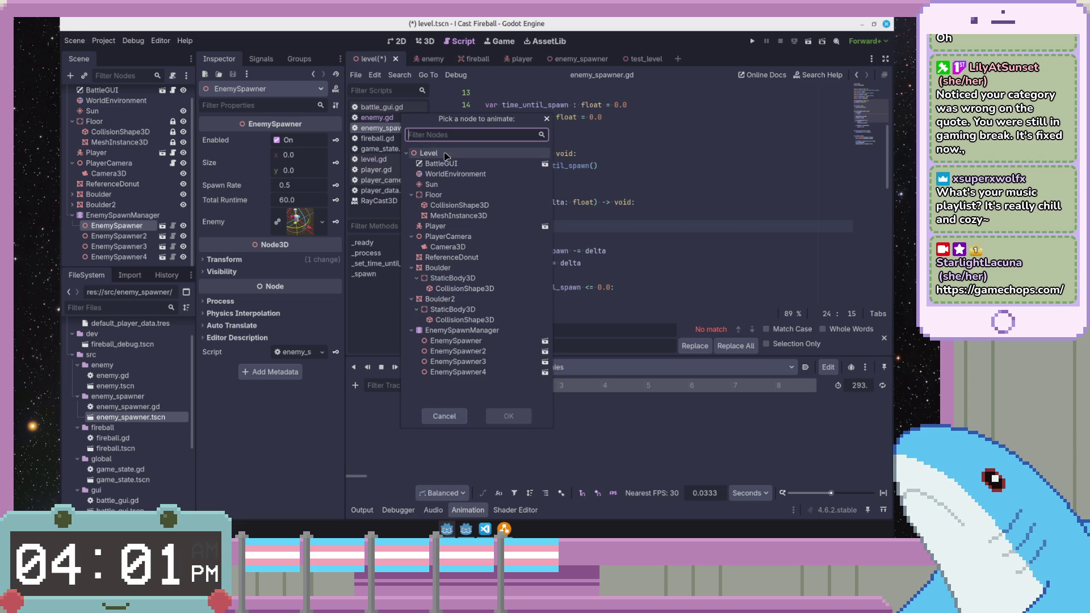
# - Create a property track on EnemySpawner's enabled property in spawn_enemies
pyautogui.doubleClick(507, 343)
pyautogui.doubleClick(302, 205)
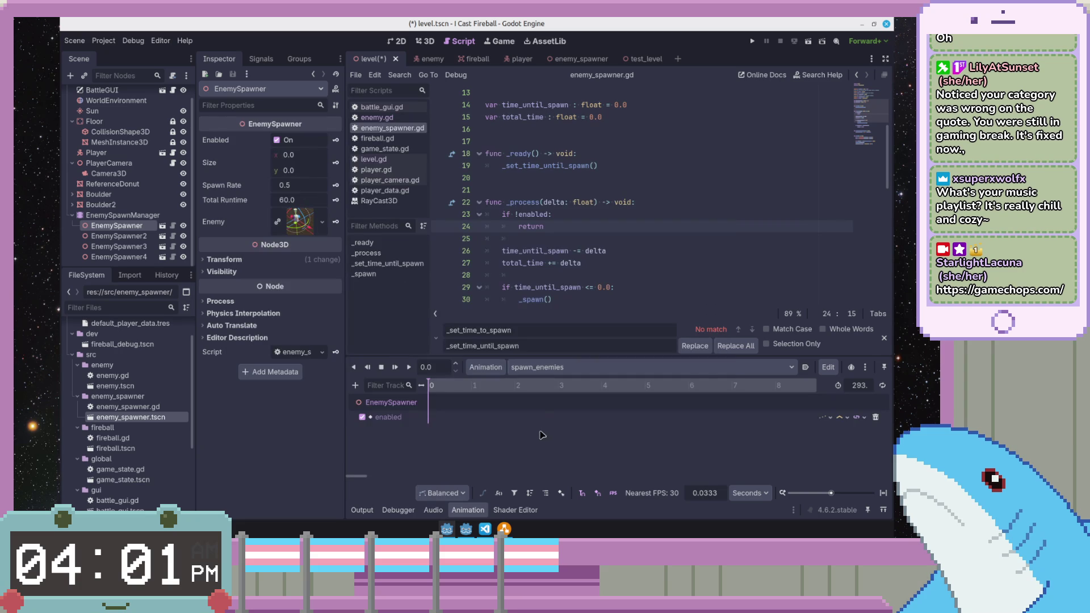
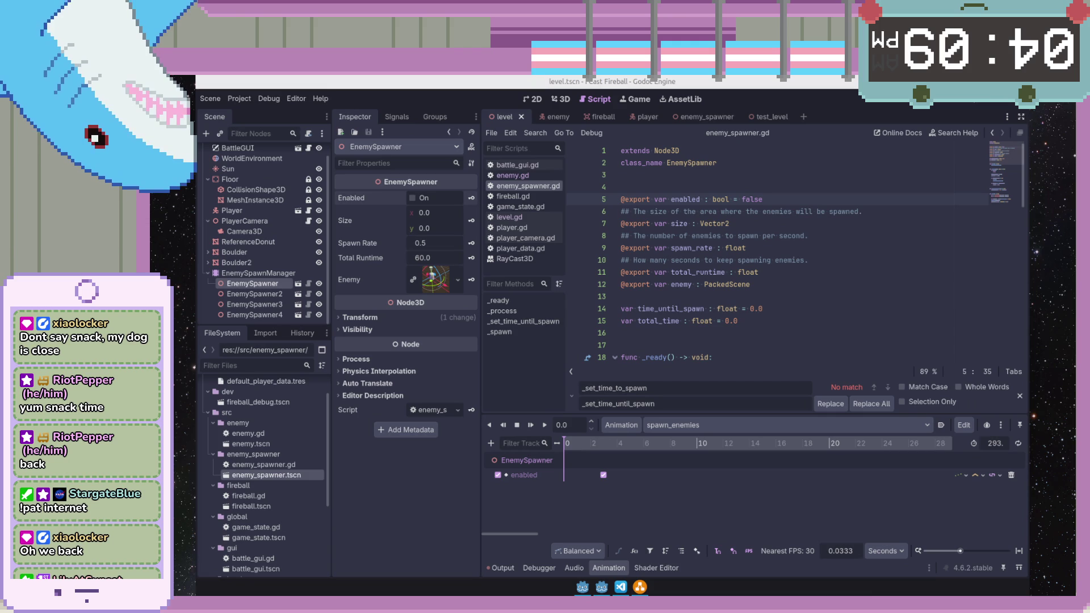
# - Review the spawner script, then toggle timeline snapping to FPS and back to Seconds
pyautogui.click(745, 296)
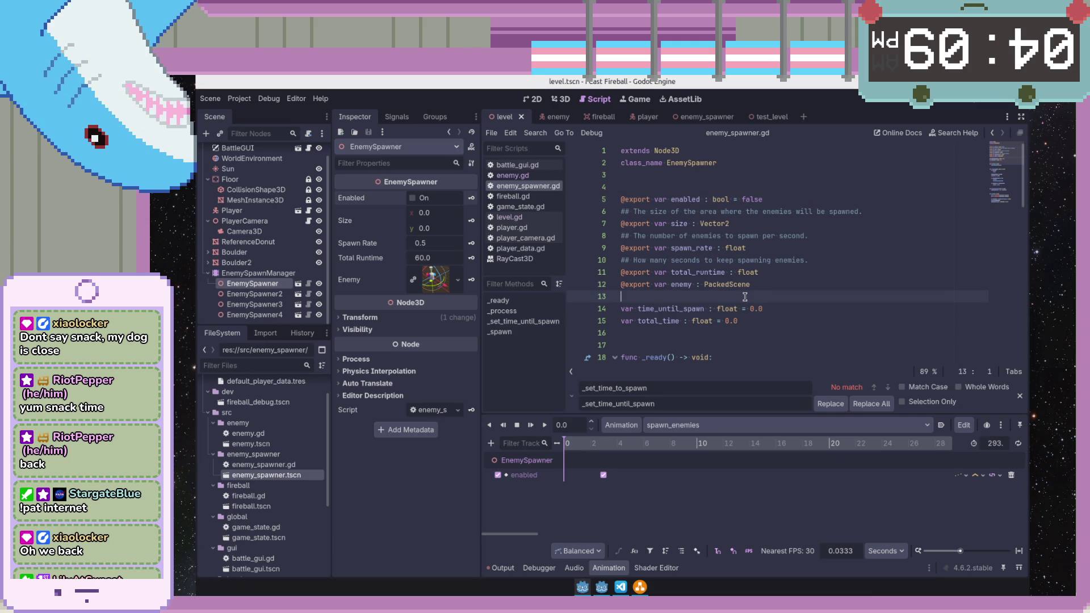
pyautogui.scroll(-4, 744, 250)
pyautogui.scroll(-3, 744, 250)
pyautogui.scroll(-3, 745, 251)
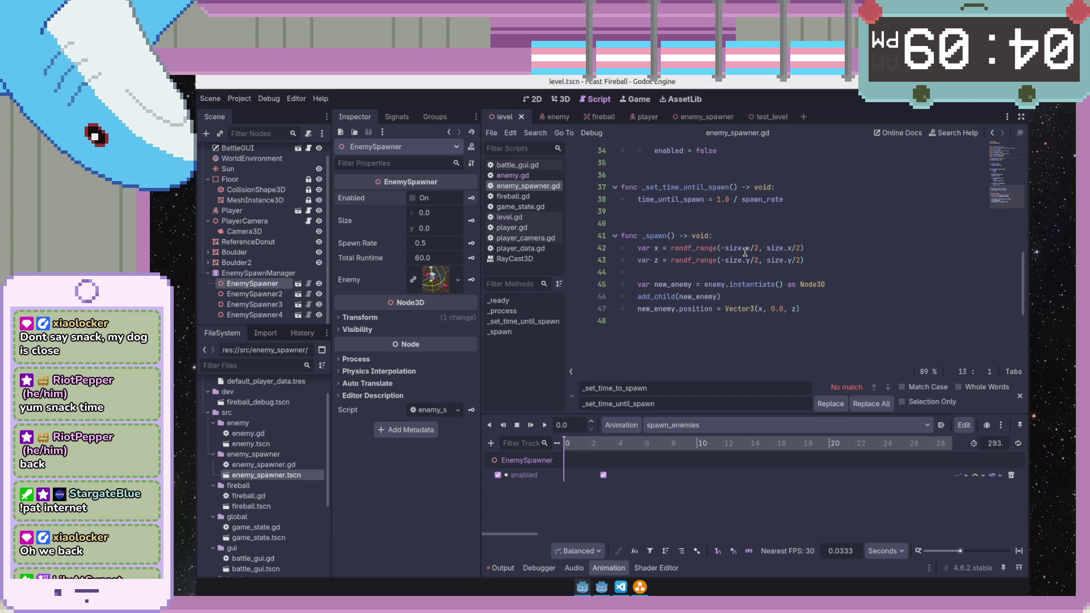
pyautogui.click(771, 322)
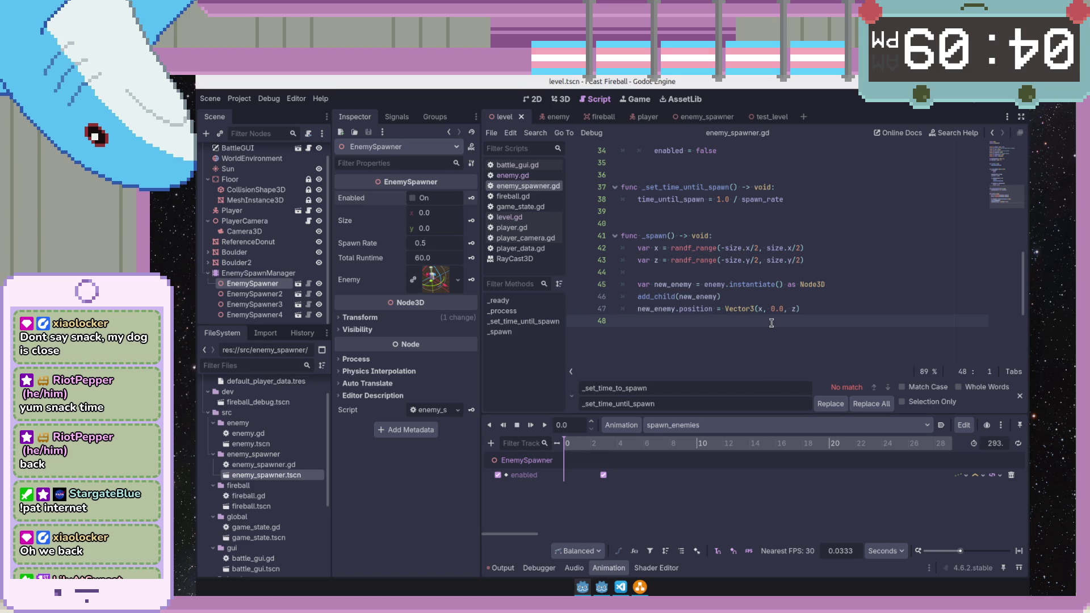
pyautogui.scroll(2, 735, 292)
pyautogui.scroll(3, 736, 292)
pyautogui.scroll(2, 736, 292)
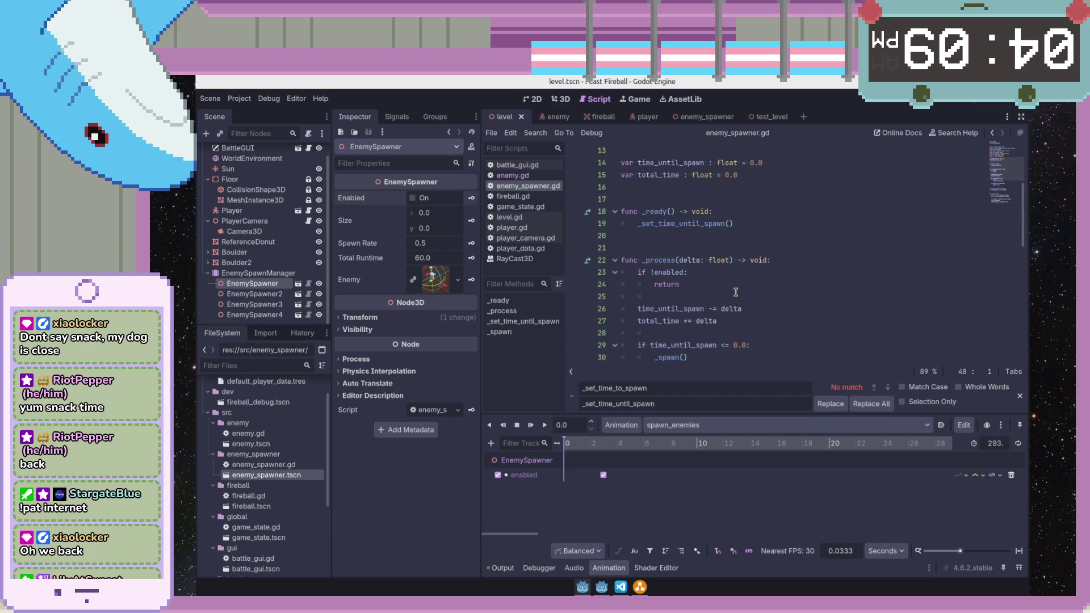
pyautogui.click(604, 475)
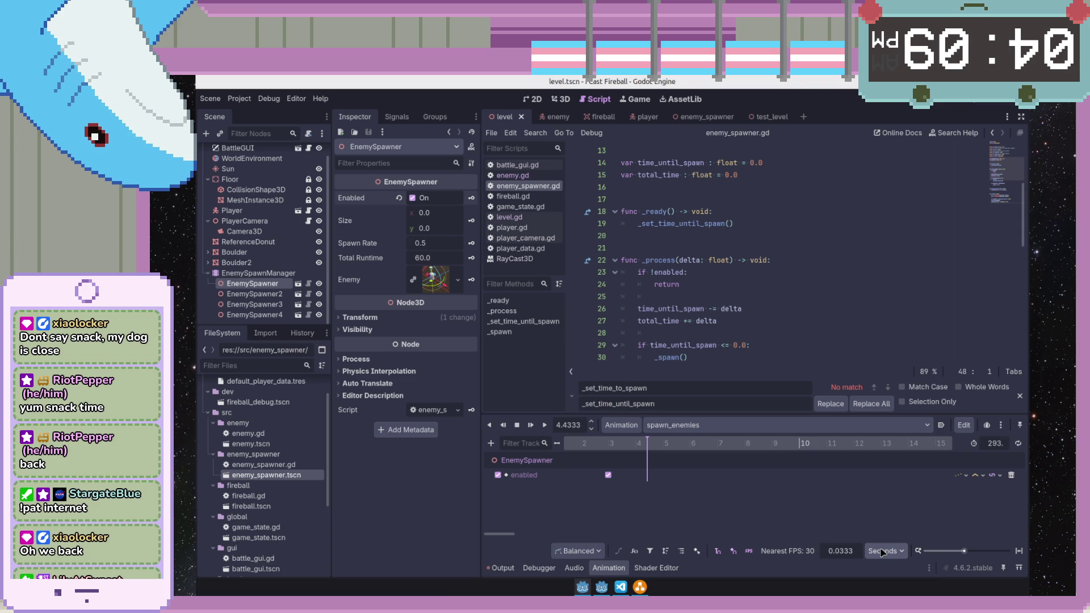
pyautogui.click(886, 569)
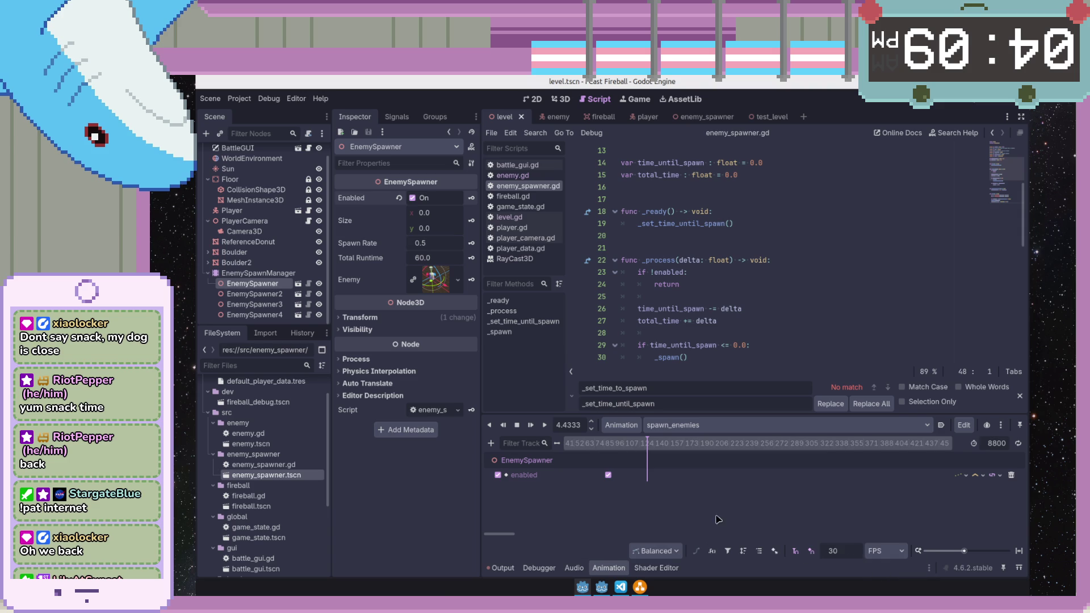
pyautogui.click(647, 445)
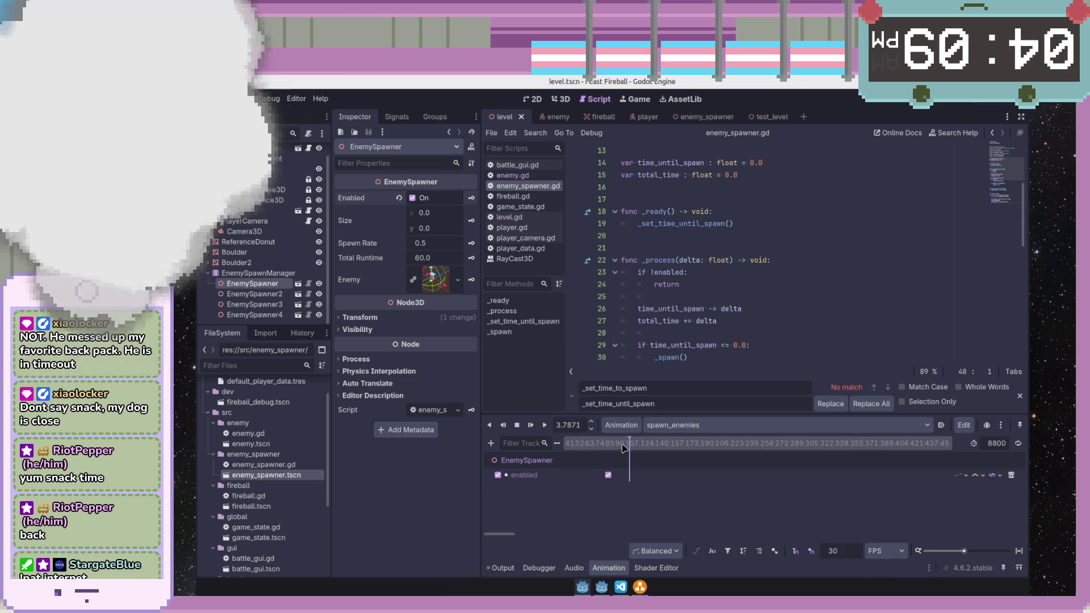
pyautogui.moveTo(648, 449); pyautogui.dragTo(655, 450)
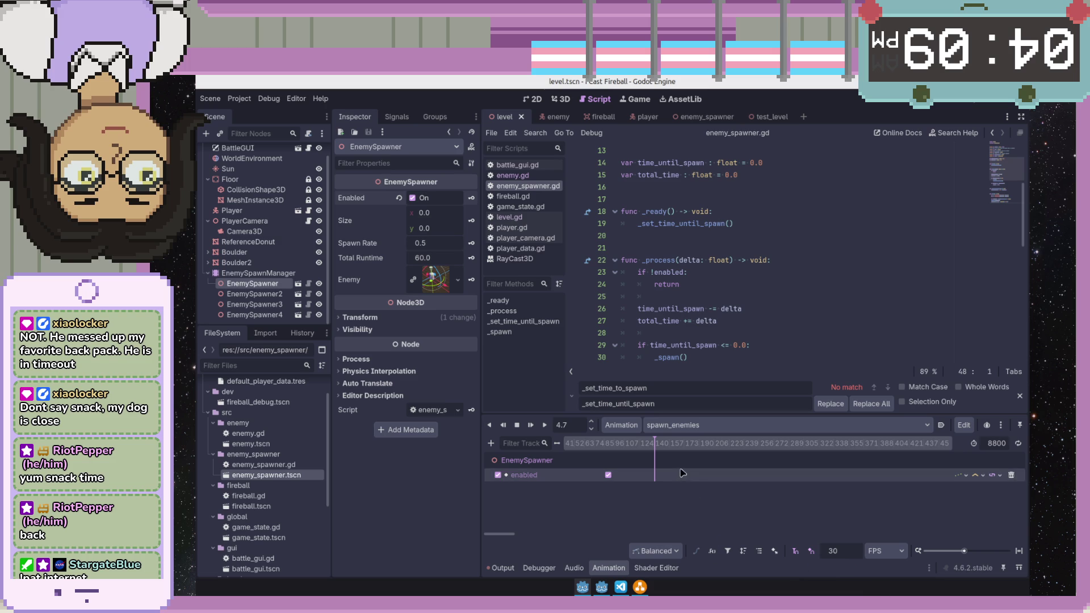
pyautogui.click(878, 550)
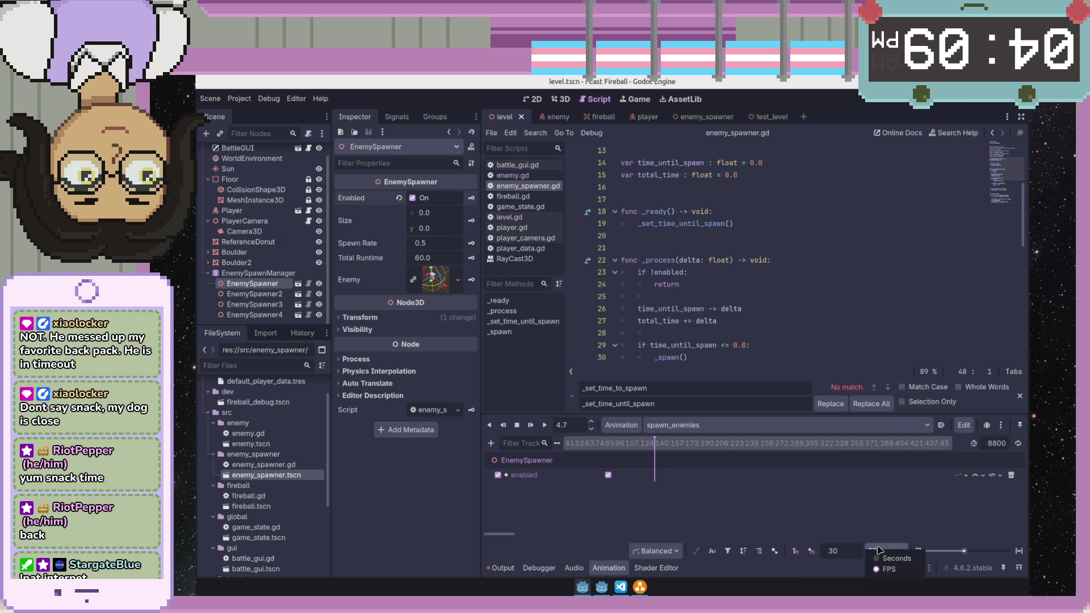
pyautogui.click(883, 559)
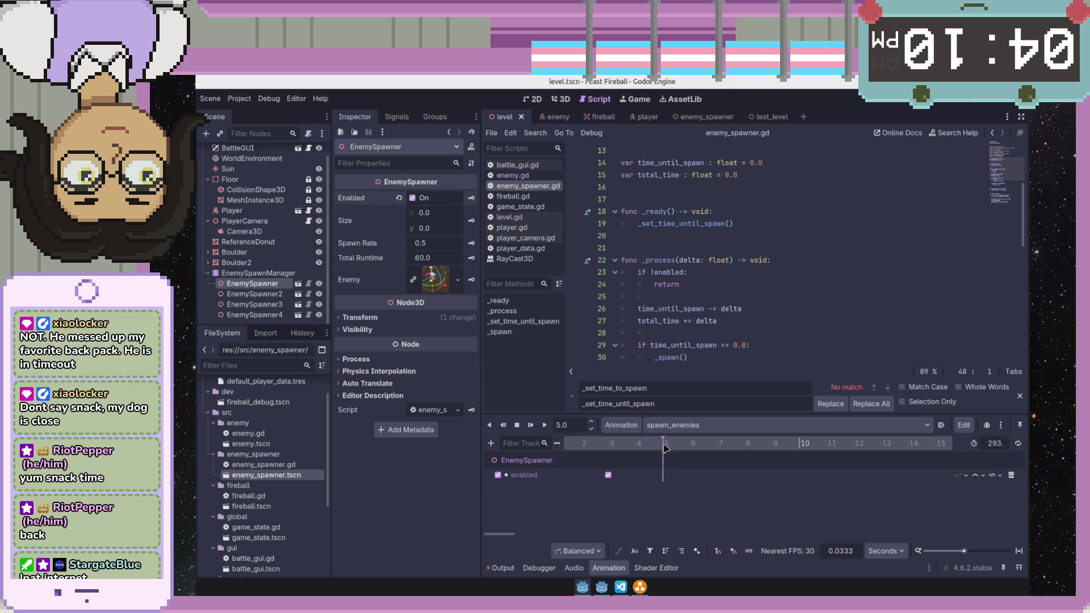
# - Move the spawn_enemies playhead to 6 seconds and select EnemySpawner2 for a new track
pyautogui.moveTo(684, 448); pyautogui.dragTo(692, 449)
pyautogui.click(261, 296)
pyautogui.moveTo(744, 458); pyautogui.dragTo(686, 474)
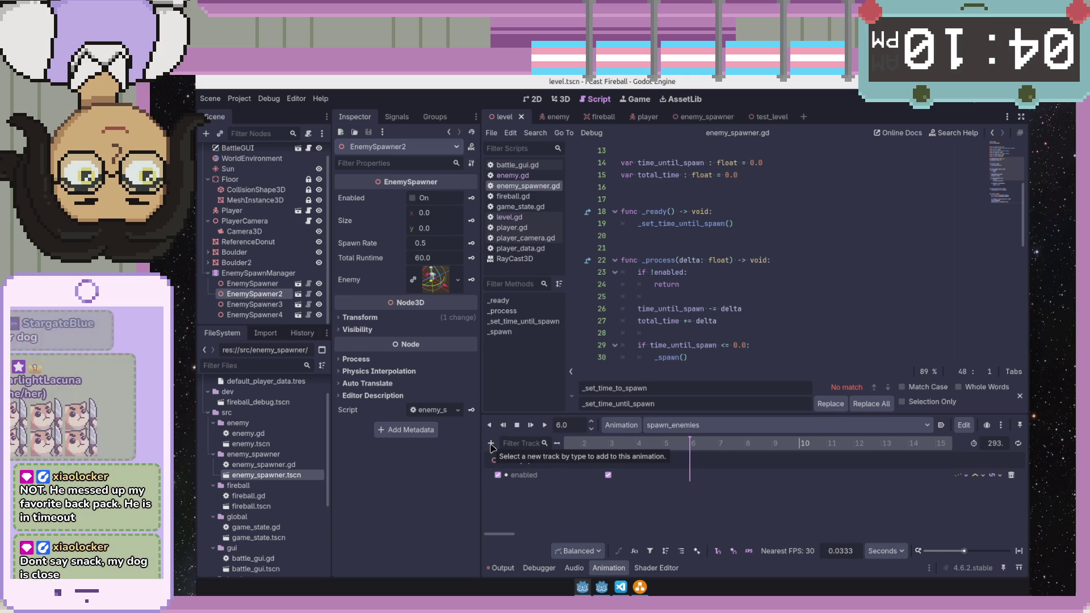
# - Add a Call Method track for EnemySpawner2, abandon the method key and delete the track
pyautogui.click(491, 443)
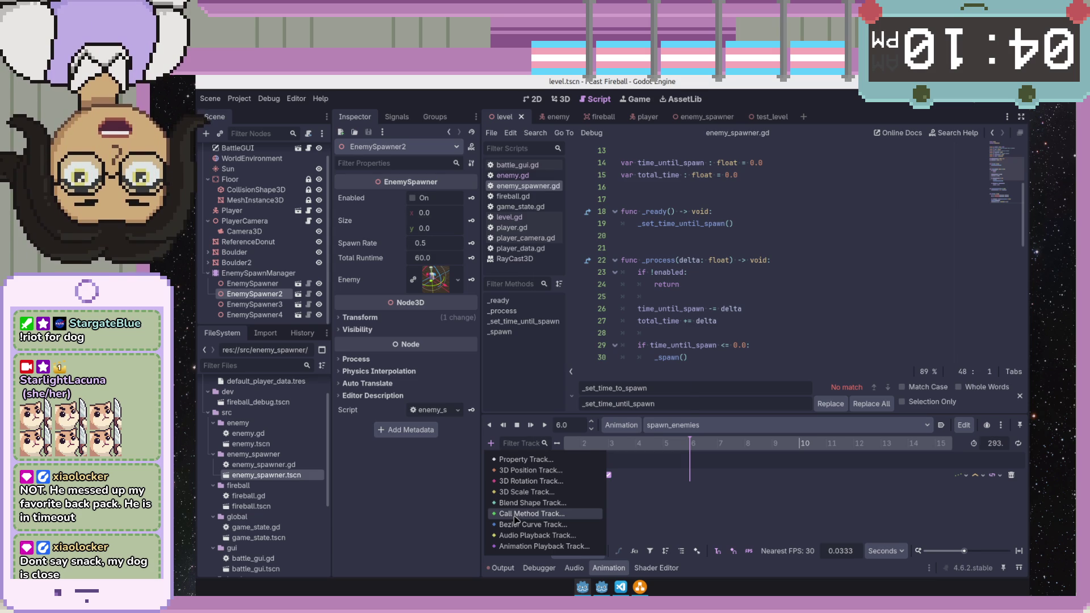
pyautogui.click(517, 514)
pyautogui.doubleClick(609, 411)
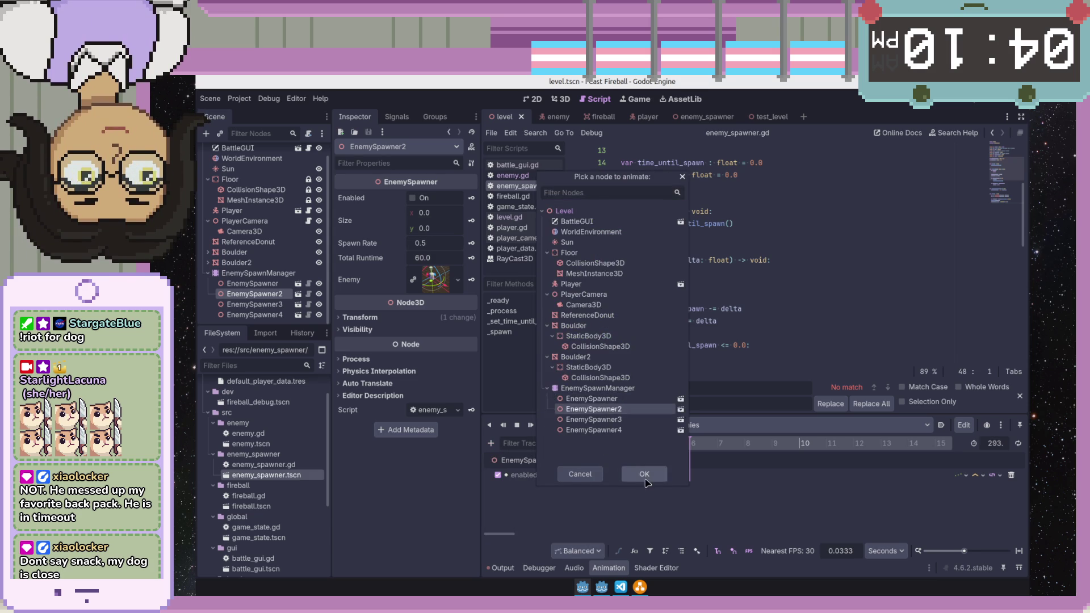
pyautogui.moveTo(676, 412); pyautogui.dragTo(686, 322)
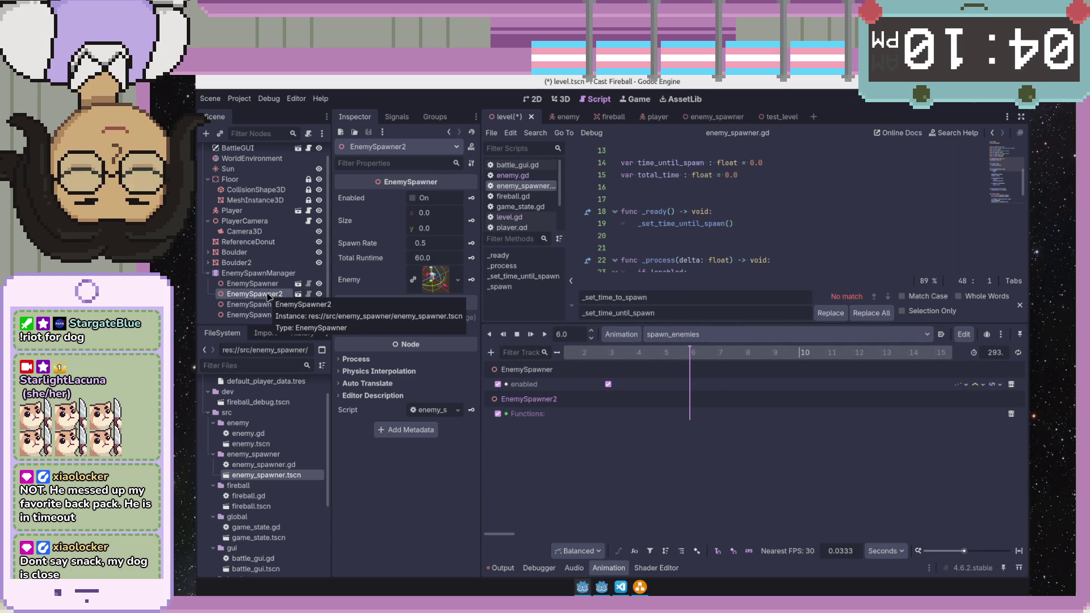
pyautogui.rightClick(691, 416)
pyautogui.click(707, 424)
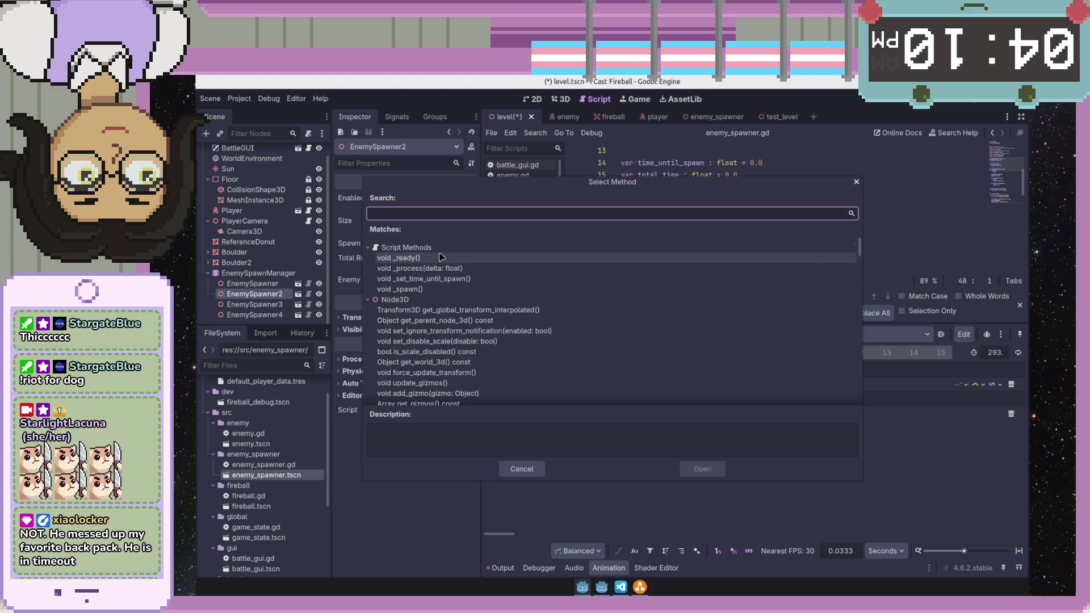
pyautogui.doubleClick(426, 290)
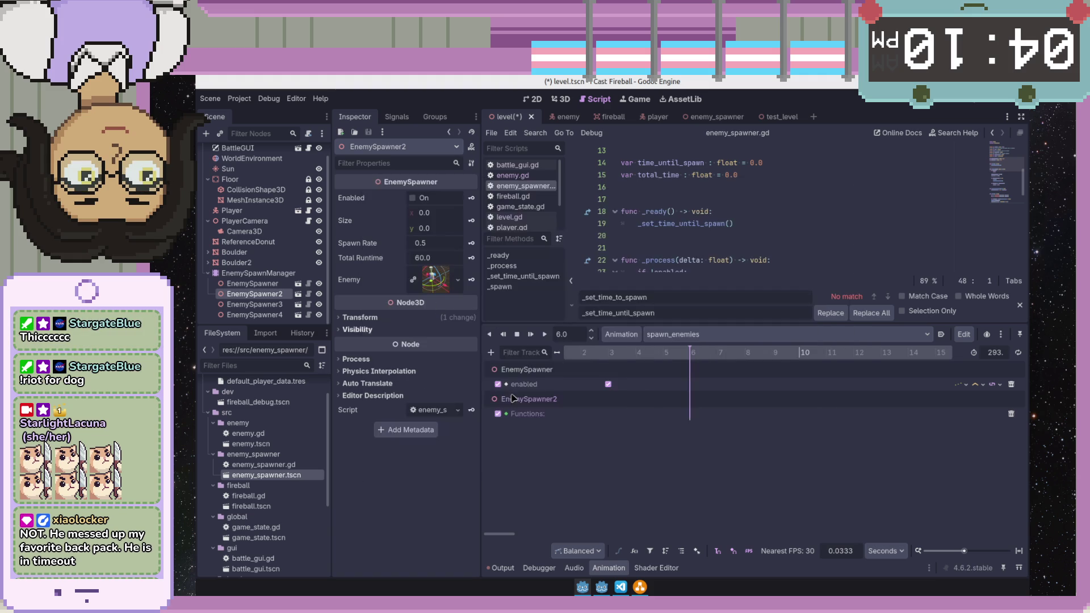
pyautogui.click(1012, 414)
# - Add a Property Track for EnemySpawner2's enabled property, then select EnemySpawner3
pyautogui.click(491, 353)
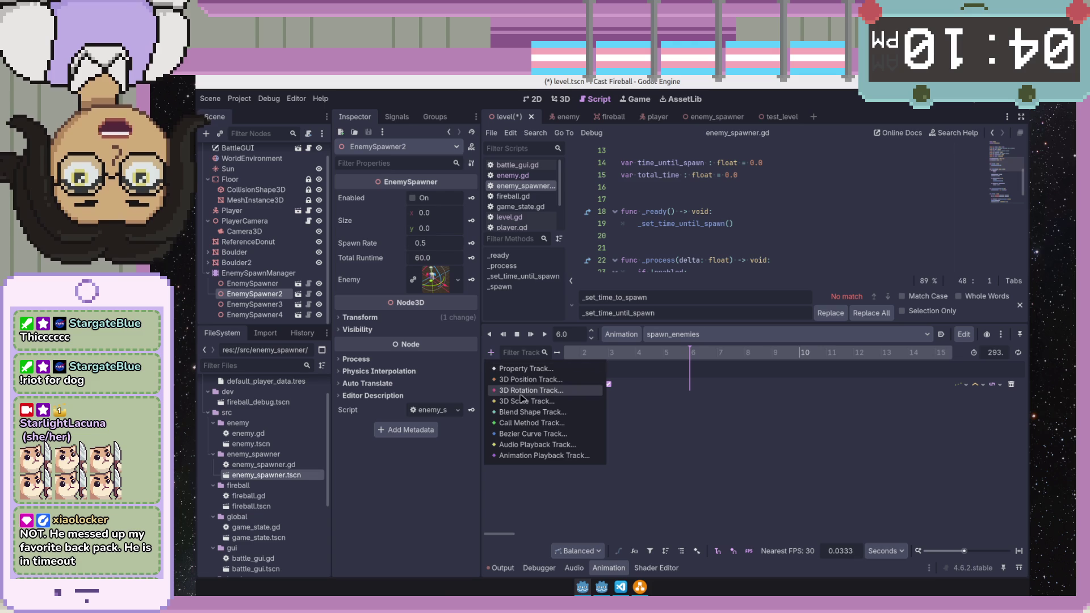
pyautogui.click(549, 375)
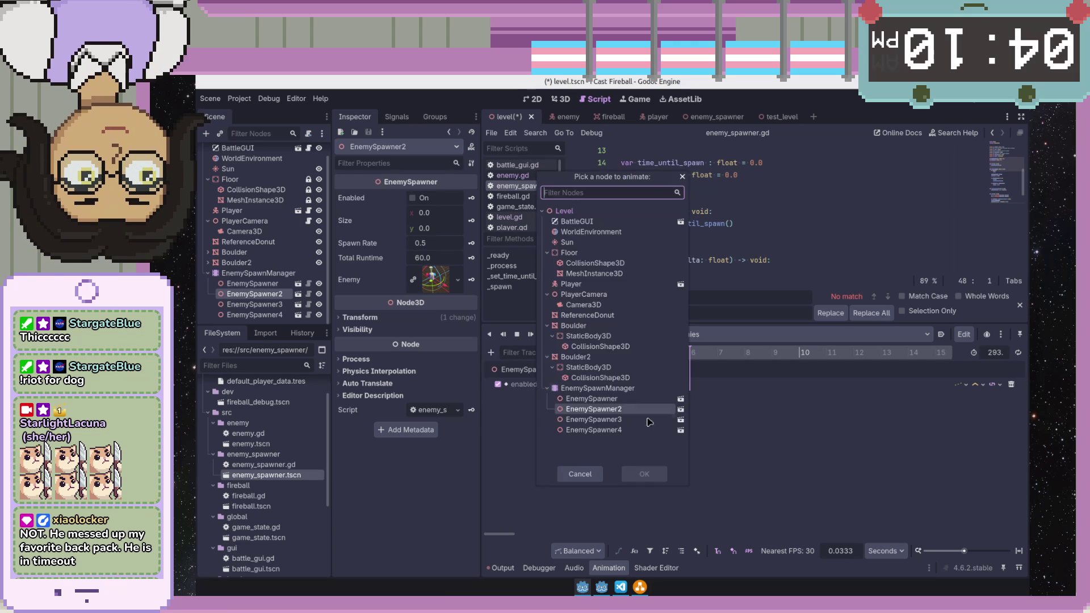
pyautogui.doubleClick(628, 411)
pyautogui.doubleClick(473, 258)
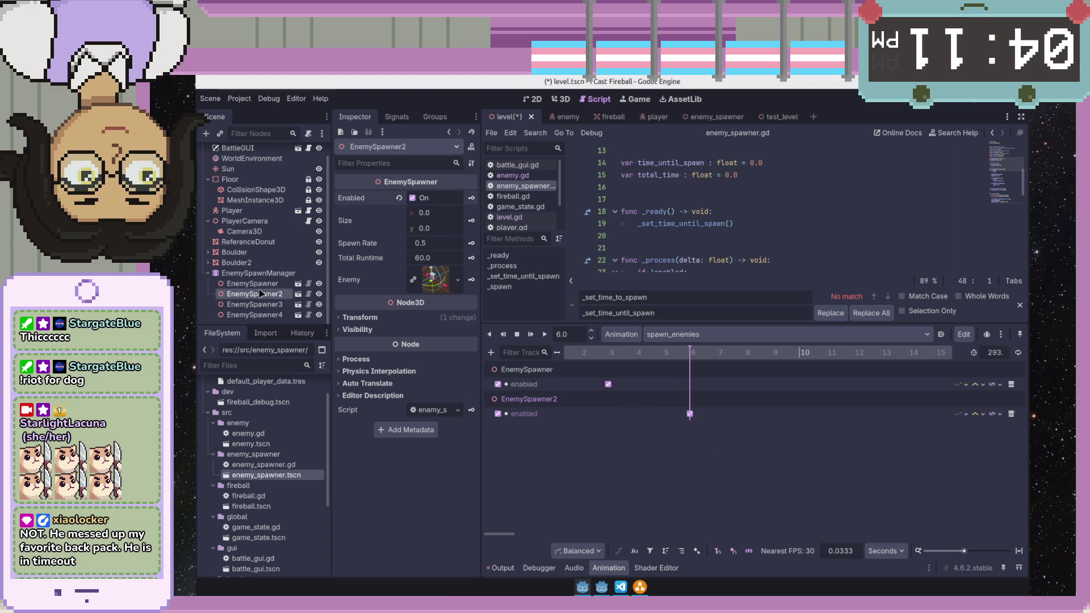
pyautogui.moveTo(250, 305); pyautogui.dragTo(469, 426)
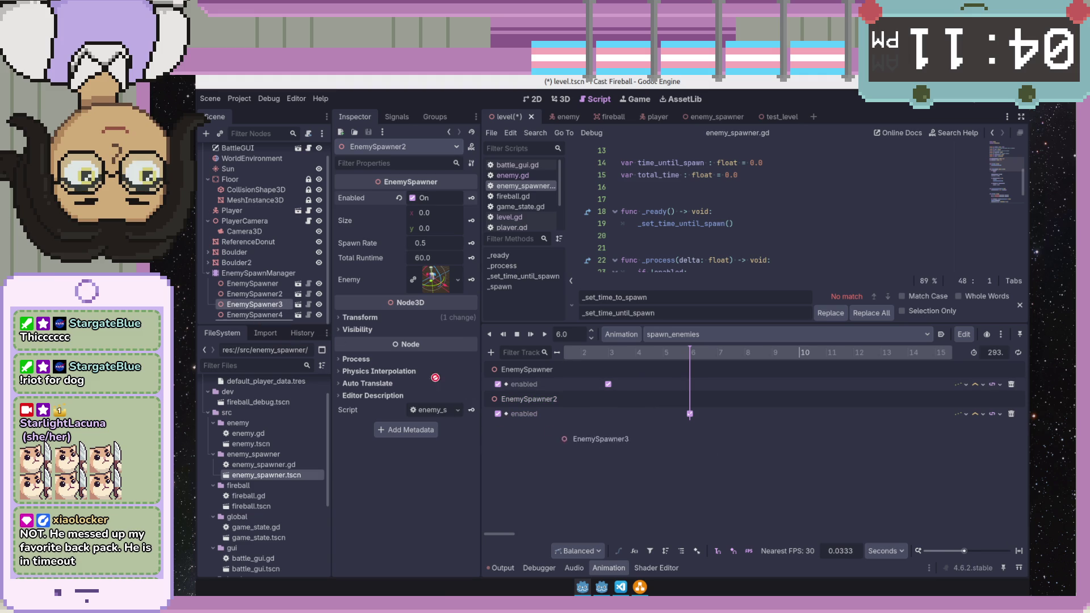
pyautogui.click(491, 351)
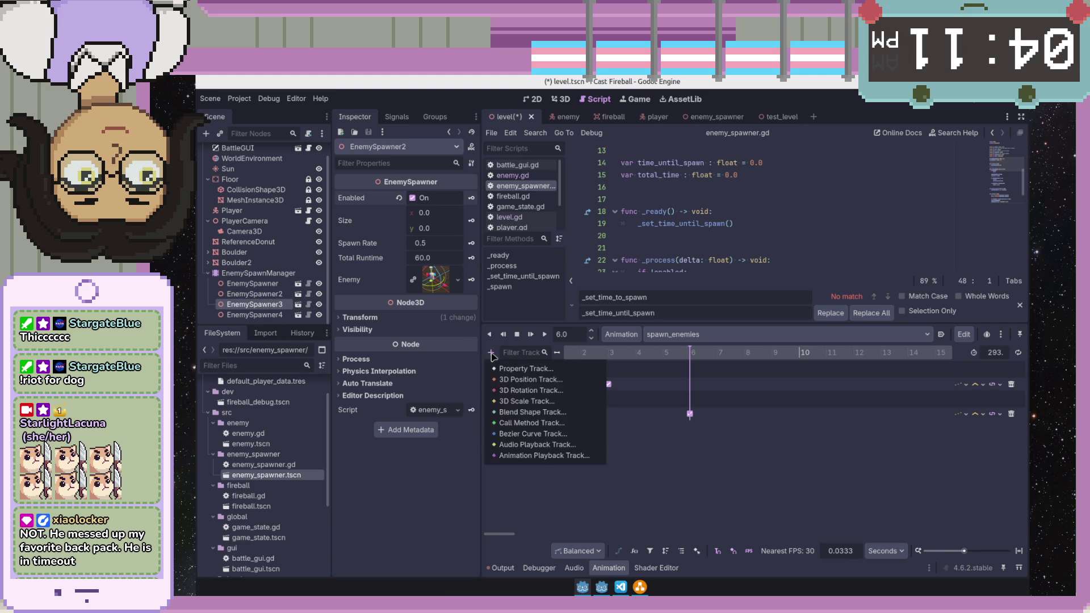
# - Add a Property Track animating EnemySpawner3's enabled property
pyautogui.click(538, 372)
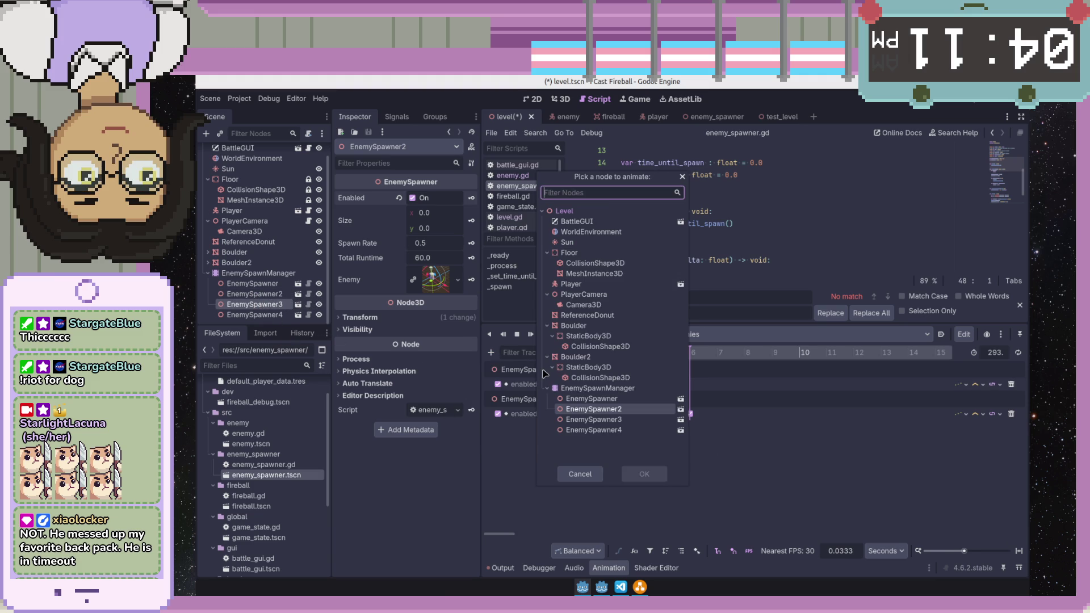
pyautogui.doubleClick(594, 419)
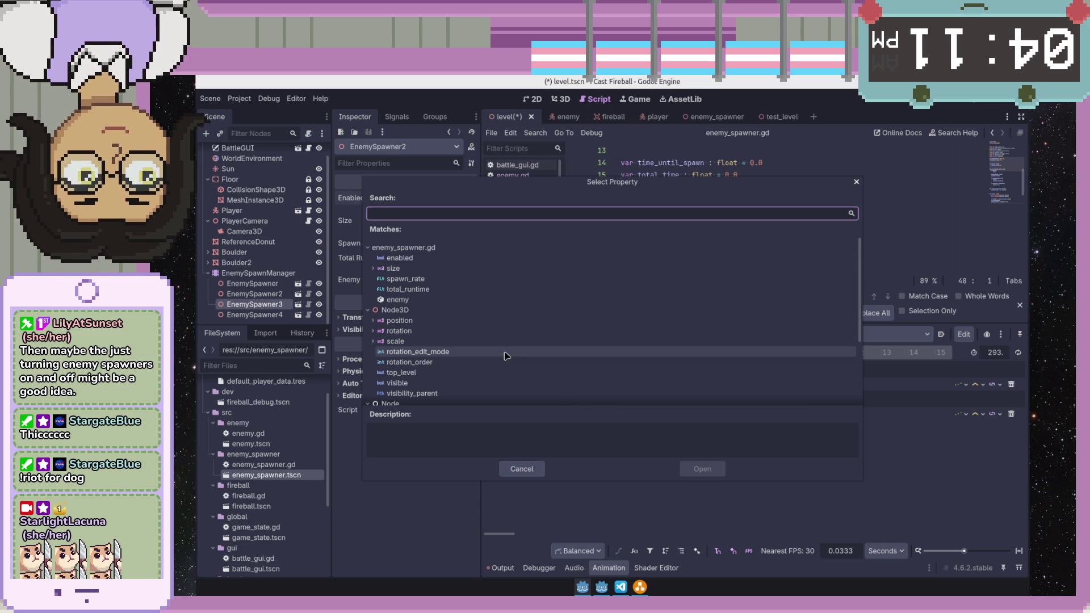
pyautogui.scroll(-3, 443, 253)
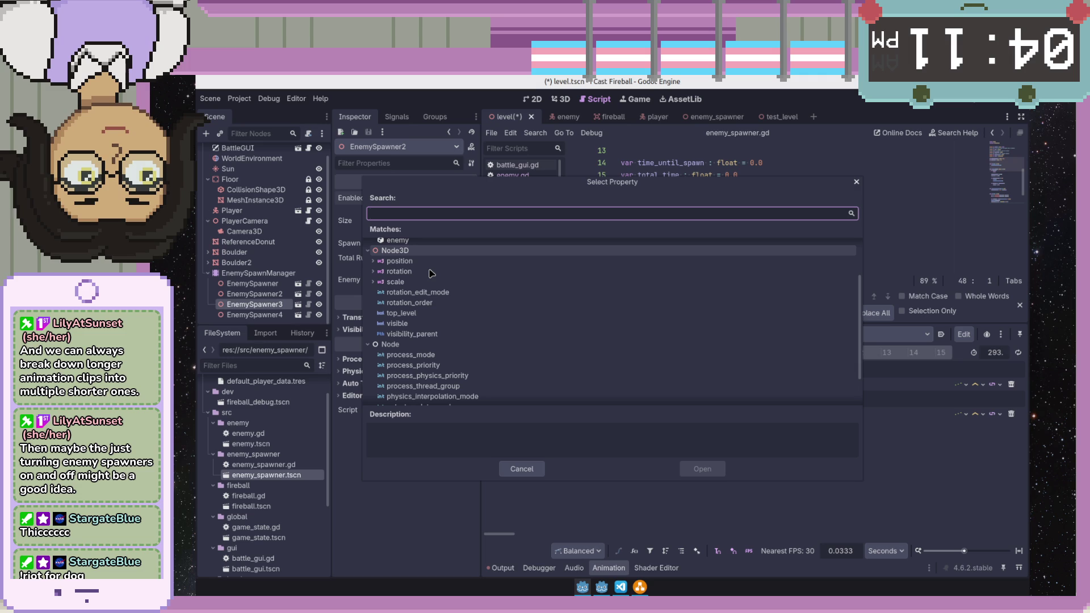
pyautogui.scroll(2, 431, 272)
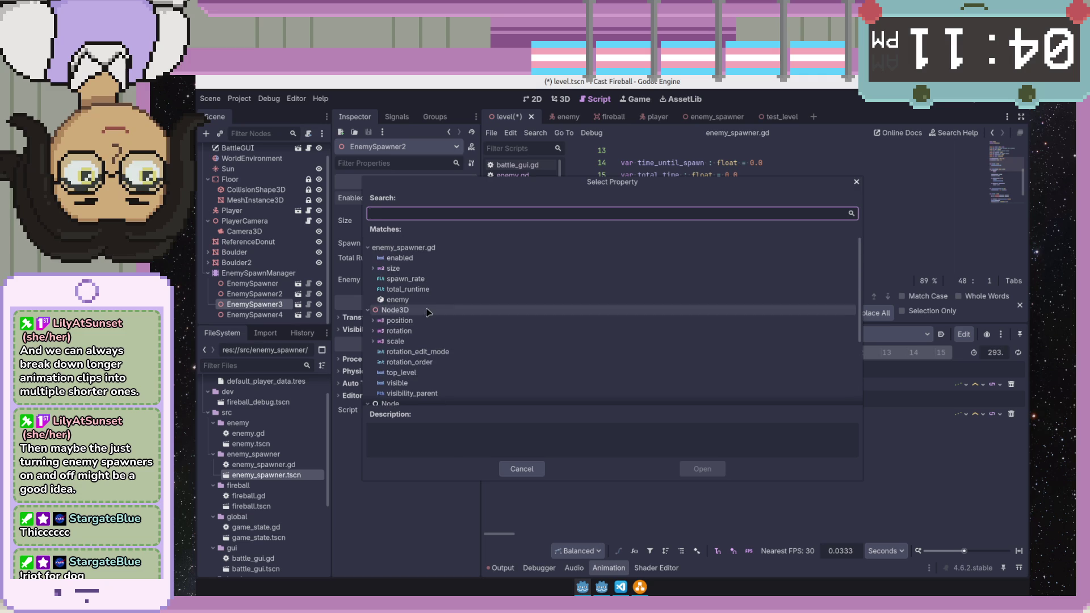
pyautogui.click(426, 292)
pyautogui.click(423, 294)
pyautogui.scroll(-5, 430, 349)
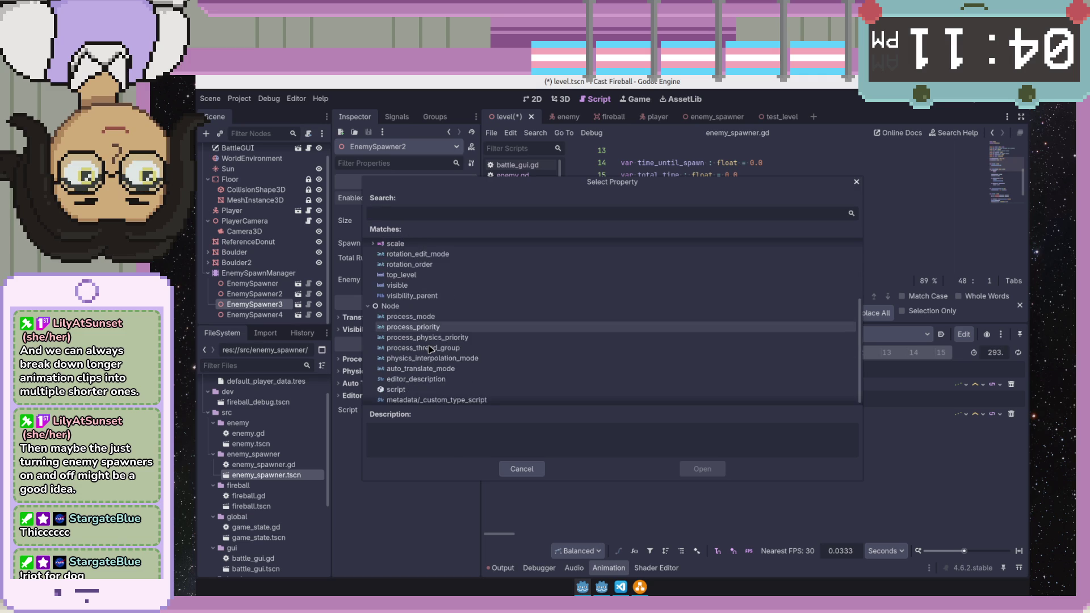
pyautogui.scroll(5, 430, 349)
pyautogui.doubleClick(400, 264)
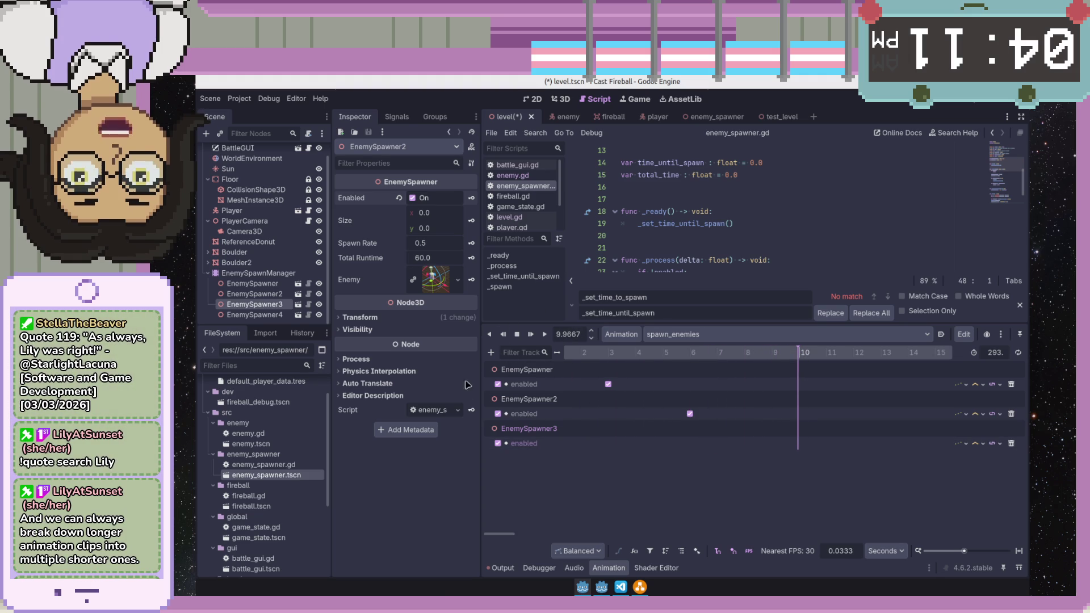
pyautogui.click(589, 332)
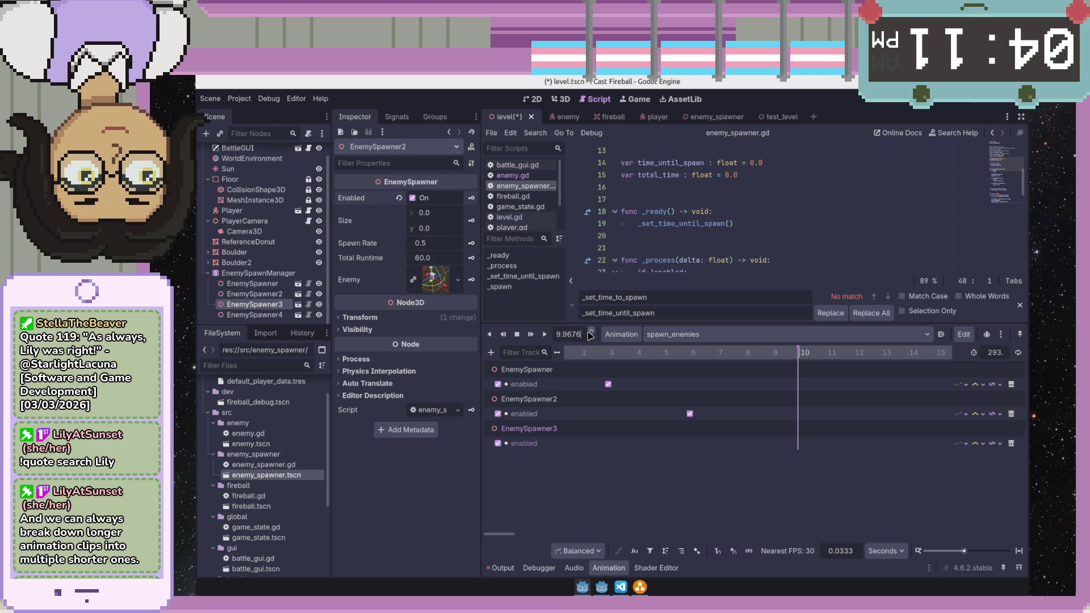
# - Key EnemySpawner3 enabled at 10 seconds, undoing a stray EnemySpawner2 key, then move to 15 seconds
pyautogui.click(801, 356)
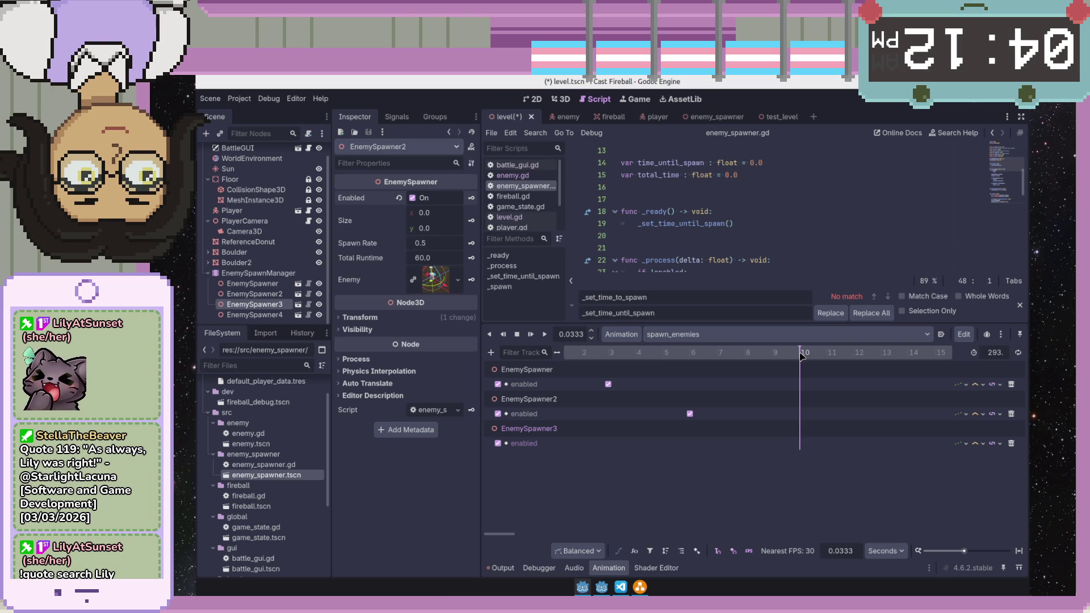
pyautogui.click(802, 356)
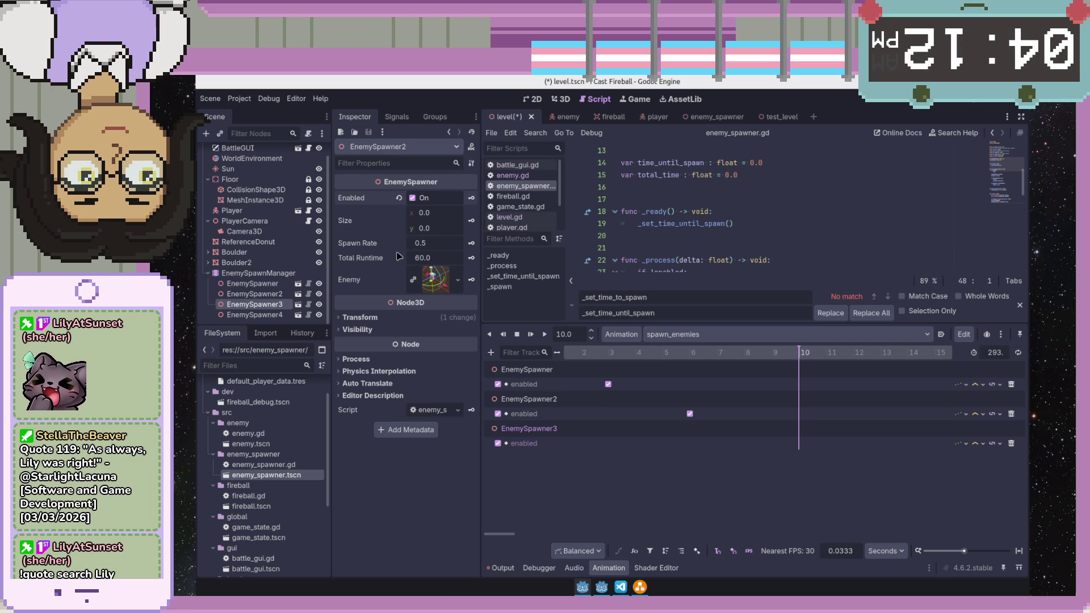
pyautogui.click(473, 198)
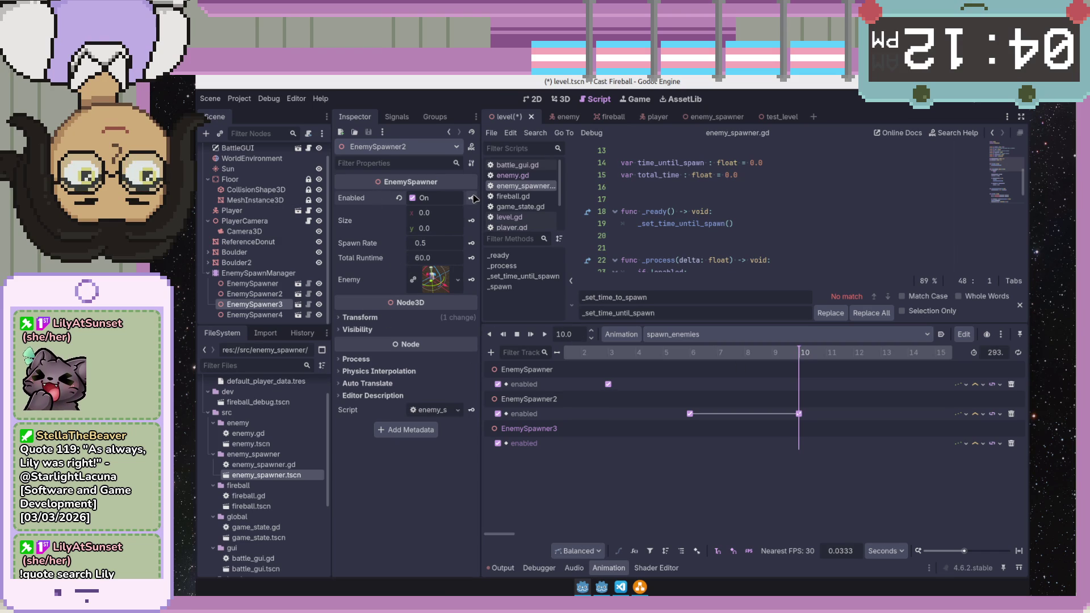
pyautogui.hotkey('ctrl', 'z')
pyautogui.doubleClick(256, 304)
pyautogui.click(414, 202)
pyautogui.click(414, 201)
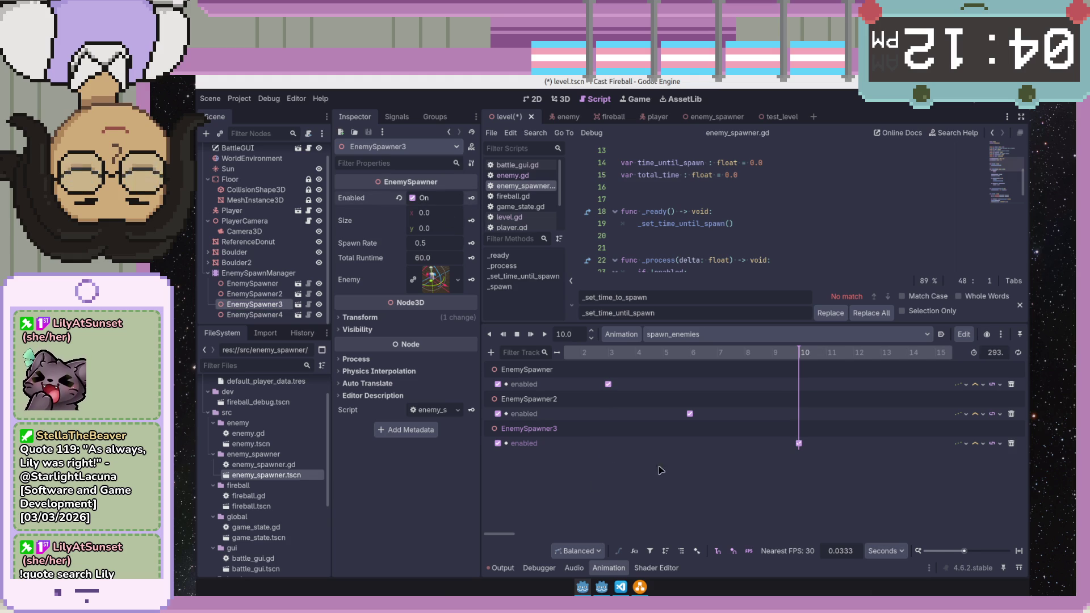
pyautogui.scroll(-3, 846, 382)
pyautogui.moveTo(700, 354); pyautogui.dragTo(714, 357)
pyautogui.write('15')
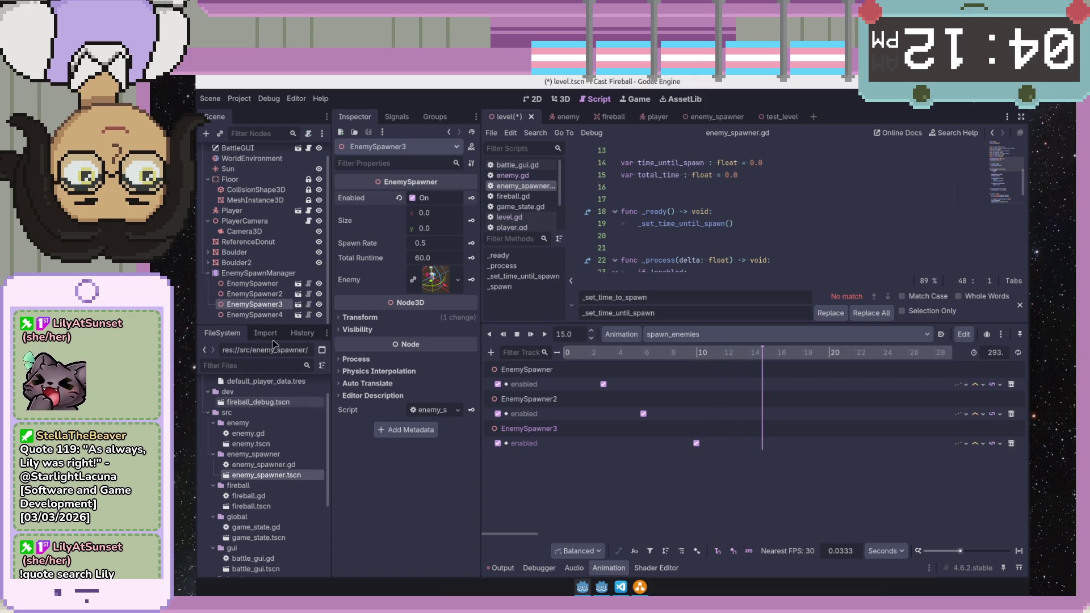
# - Key EnemySpawner4 enabled at 15 seconds, creating its new track
pyautogui.click(254, 314)
pyautogui.click(413, 199)
pyautogui.click(472, 197)
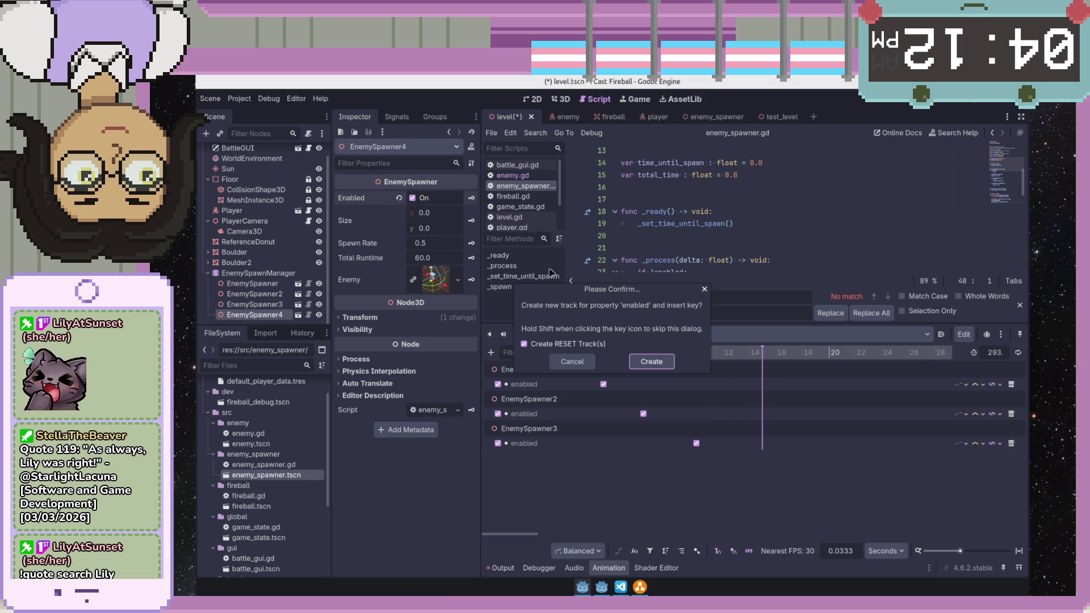
pyautogui.click(641, 364)
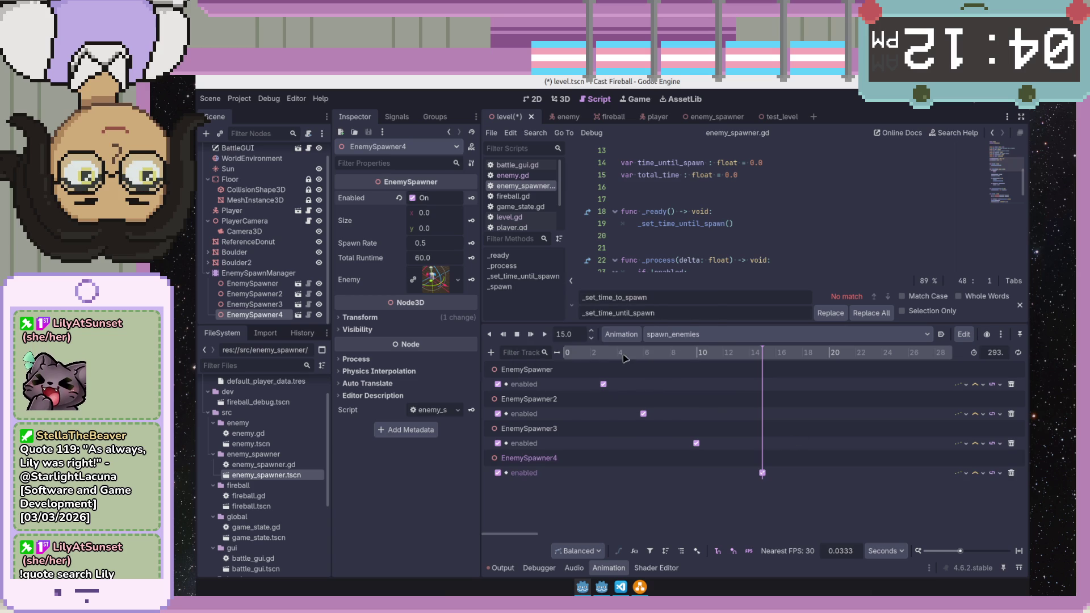
# - In the RESET animation set a spawner's enabled key value to off, then save level.tscn
pyautogui.click(661, 335)
pyautogui.click(678, 356)
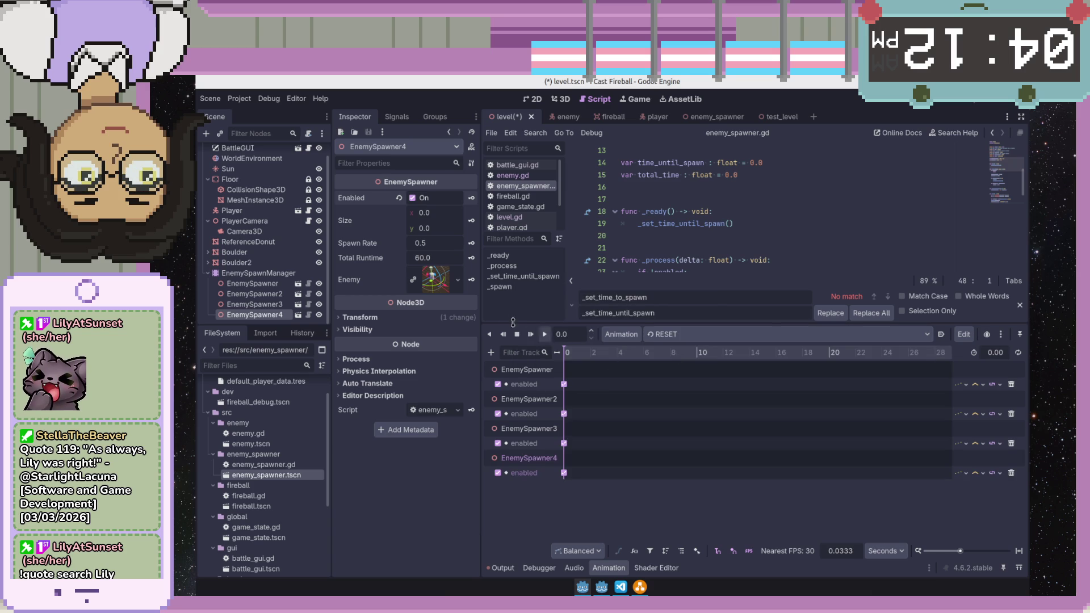
pyautogui.click(564, 384)
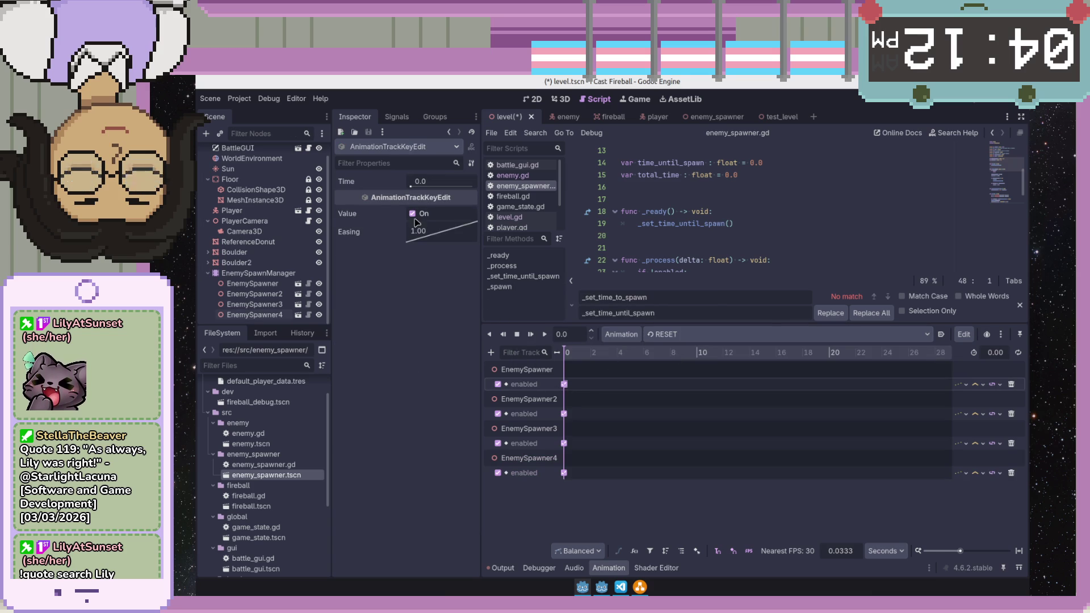
pyautogui.moveTo(565, 387); pyautogui.dragTo(544, 396)
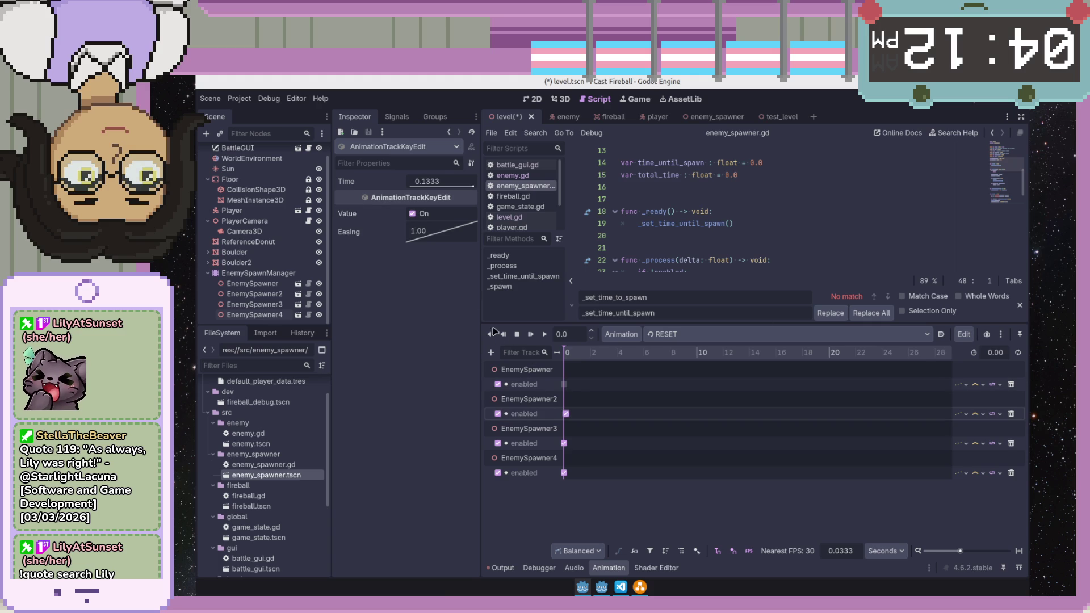
pyautogui.click(565, 444)
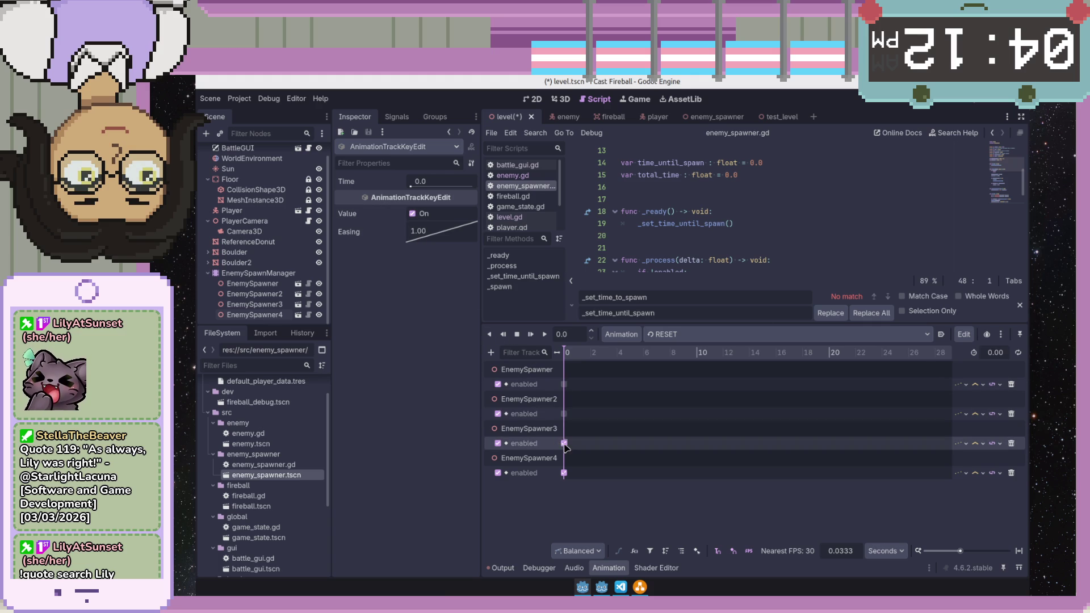
pyautogui.click(413, 213)
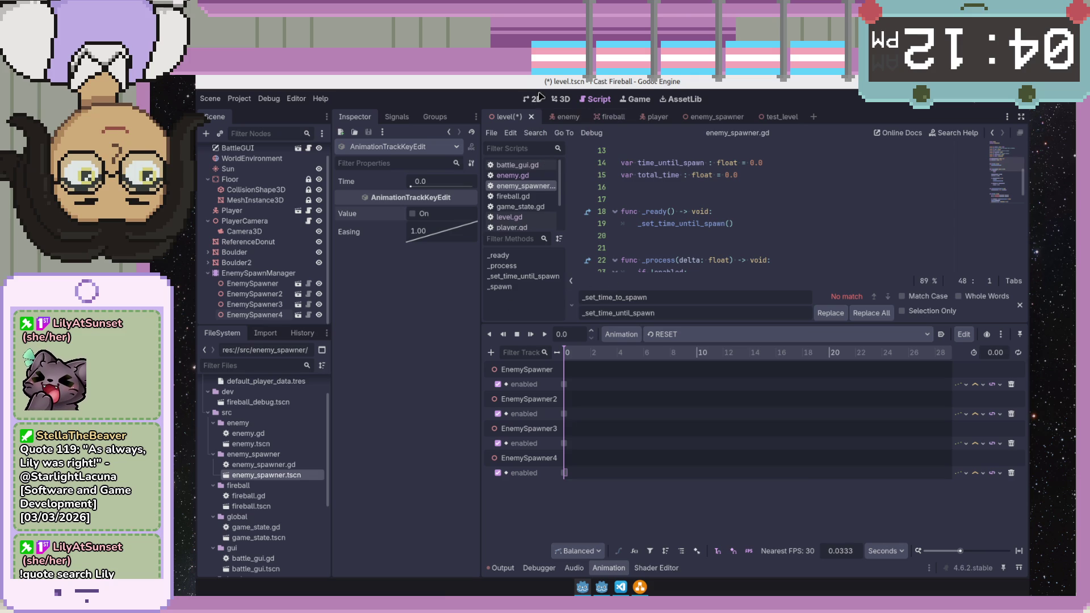
pyautogui.click(562, 100)
pyautogui.hotkey('ctrl', 's')
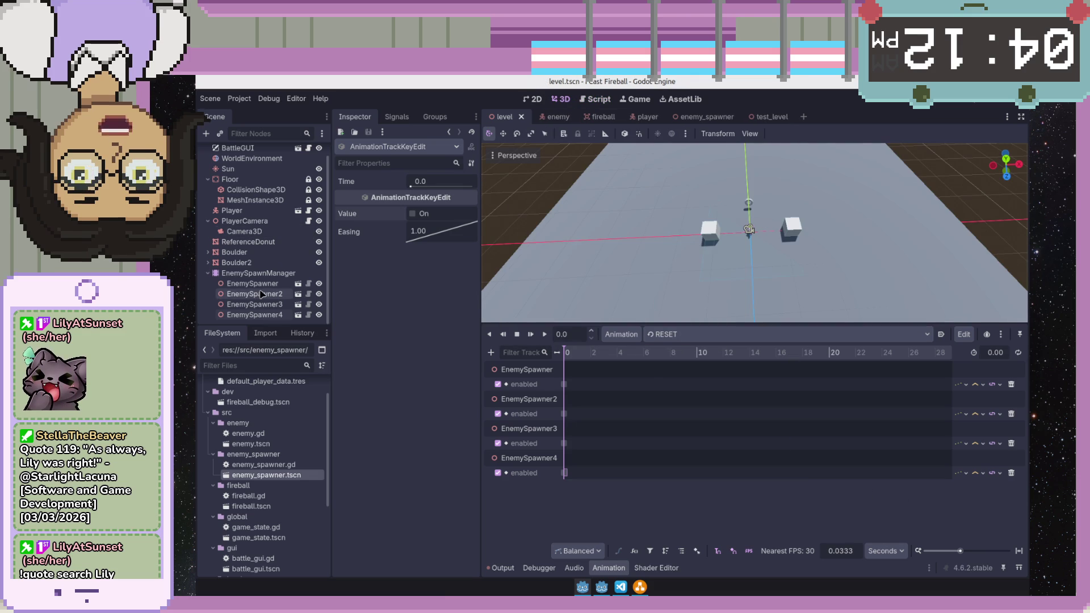
# - Browse the four enemy spawners and EnemySpawnManager in the Scene tree
pyautogui.click(256, 284)
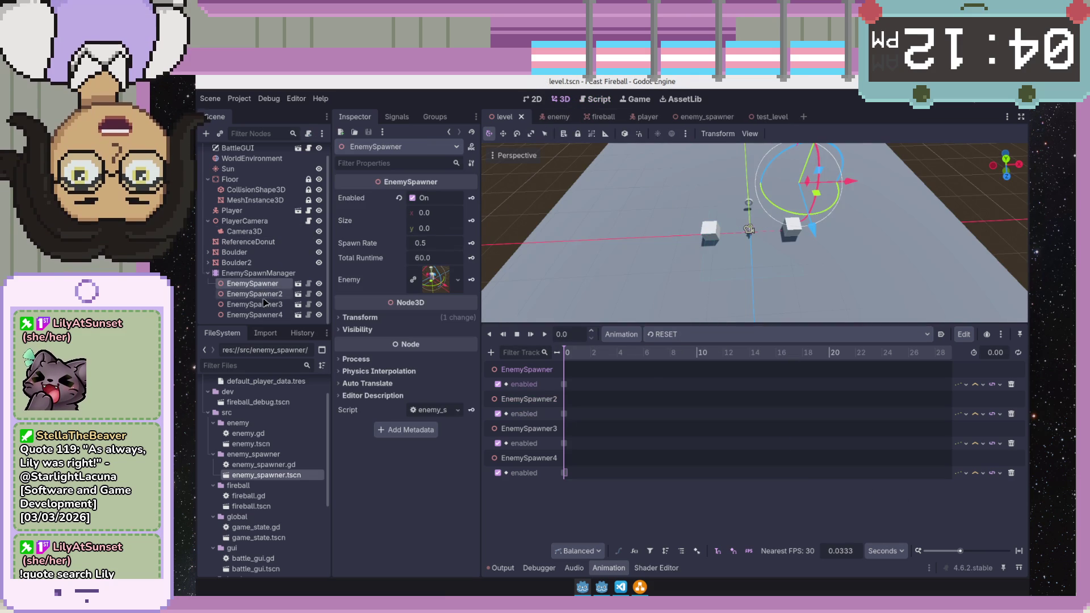
pyautogui.click(262, 294)
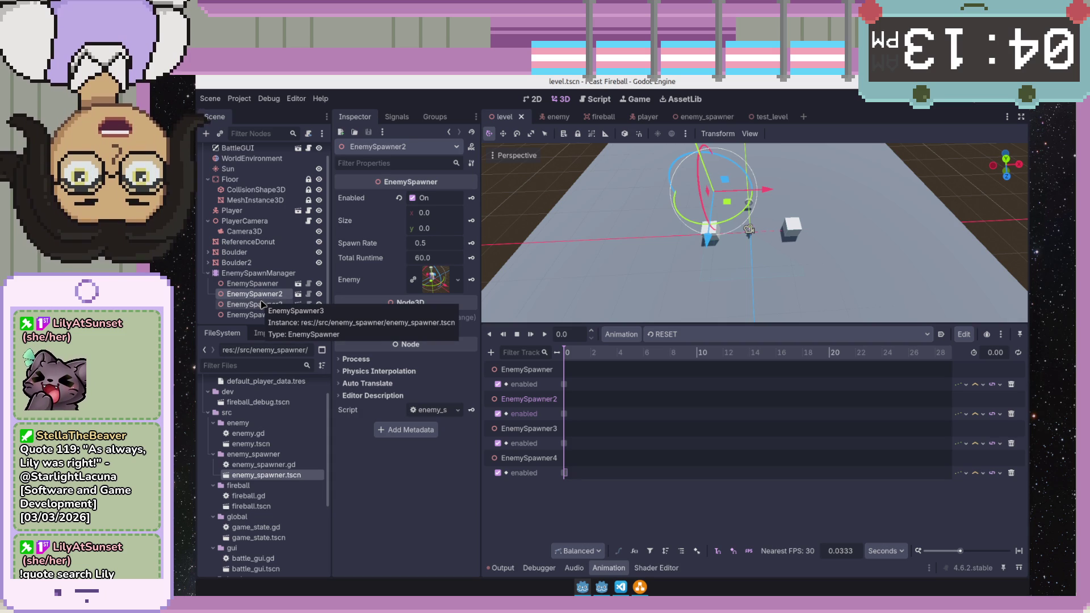
pyautogui.click(267, 314)
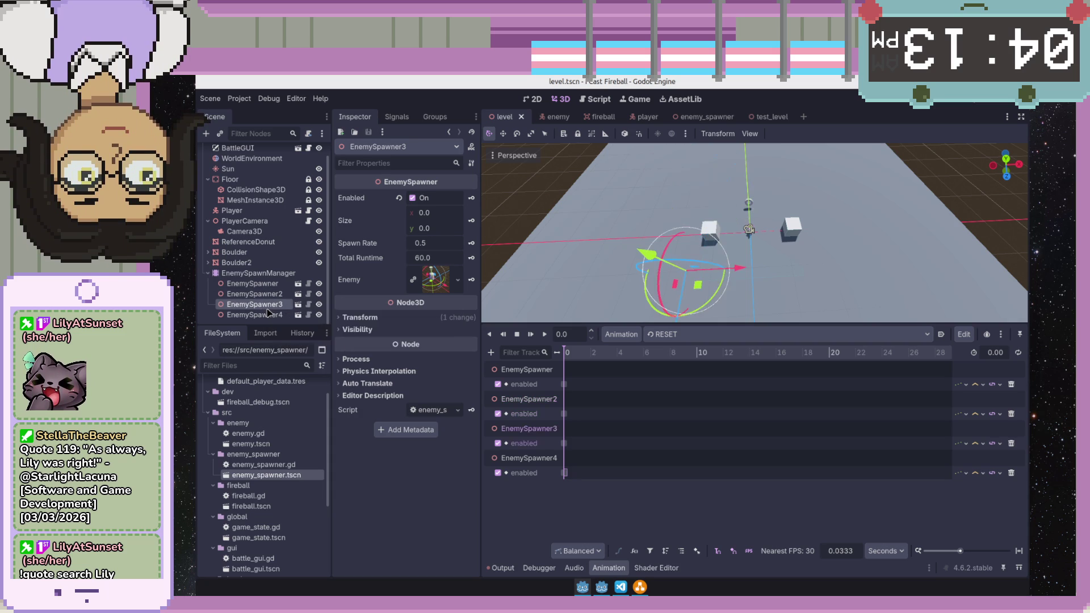
pyautogui.click(265, 324)
pyautogui.click(266, 316)
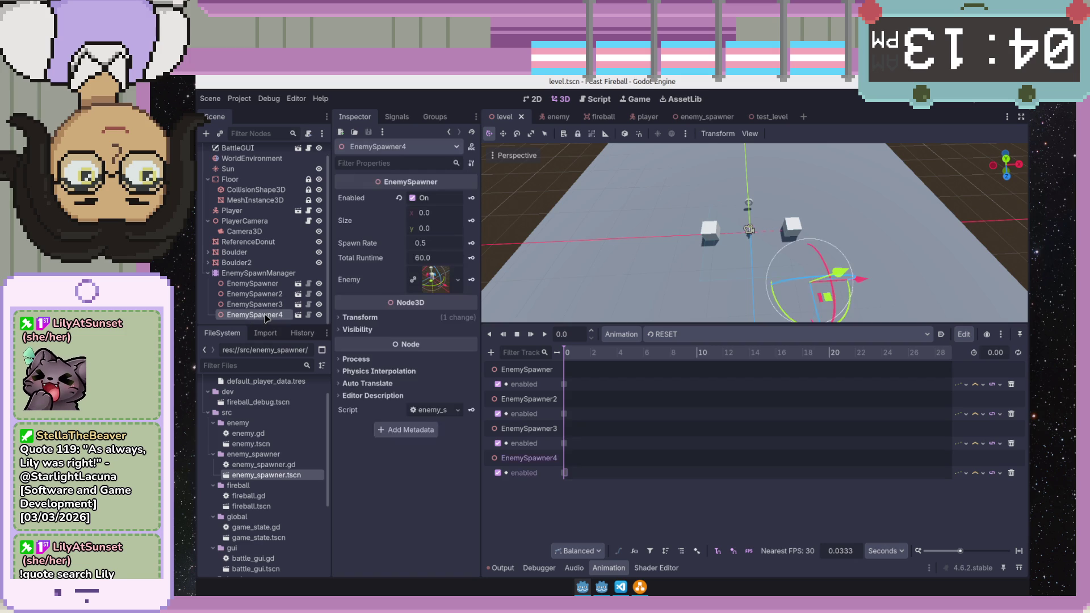
pyautogui.click(268, 304)
pyautogui.click(267, 273)
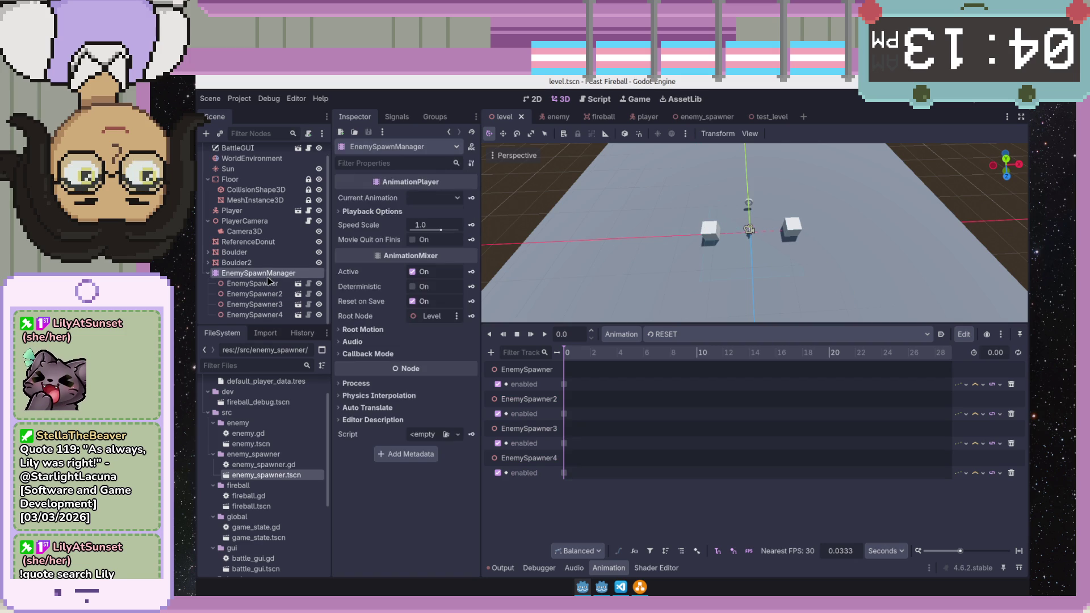
# - Set EnemySpawner's size to 10 by 10, keep spawn rate 0.5 and set total runtime to 5
pyautogui.click(433, 213)
pyautogui.write('1')
pyautogui.press('Tab')
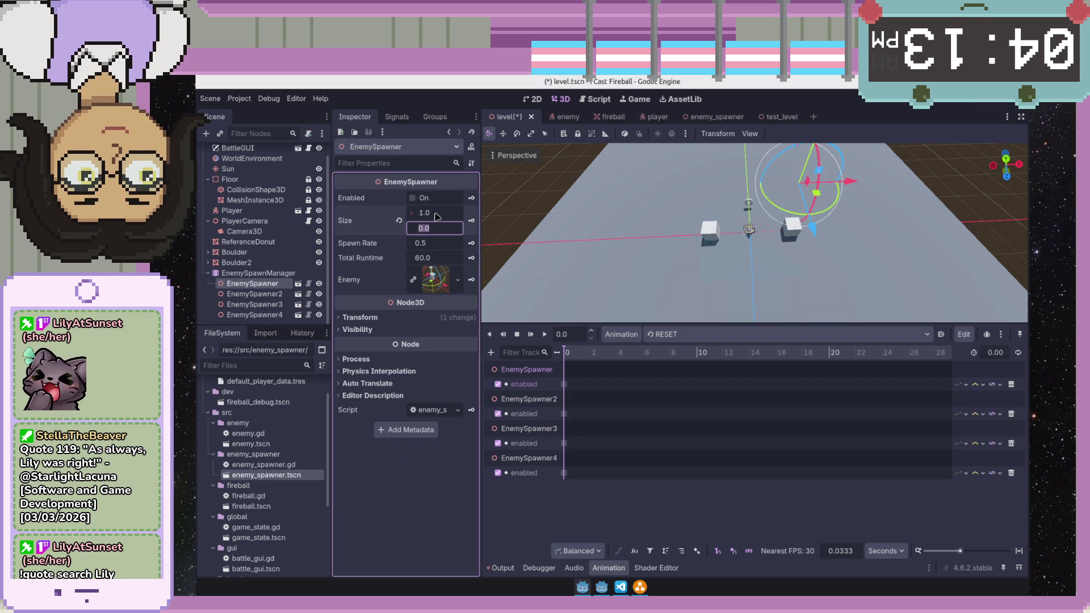
pyautogui.click(435, 214)
pyautogui.press('Tab')
pyautogui.write('10')
pyautogui.press('Tab')
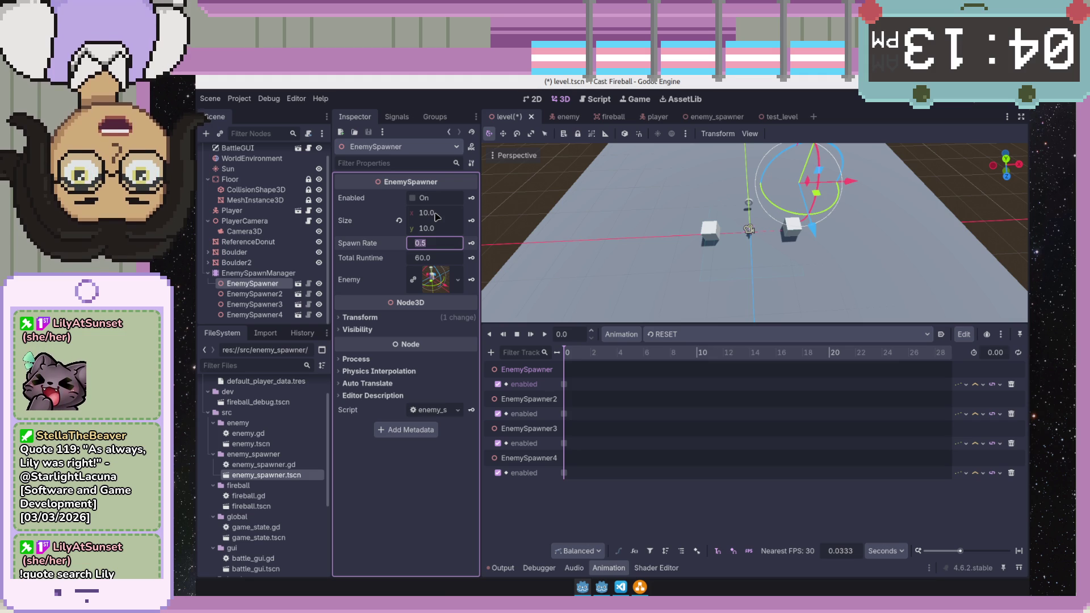
pyautogui.write('4')
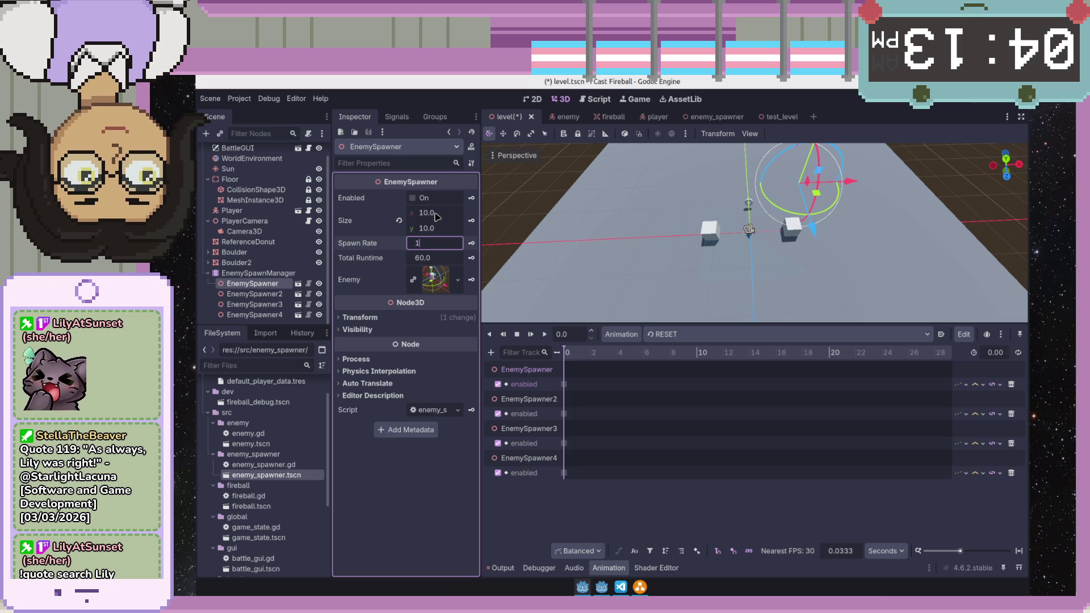
pyautogui.press('BackSpace')
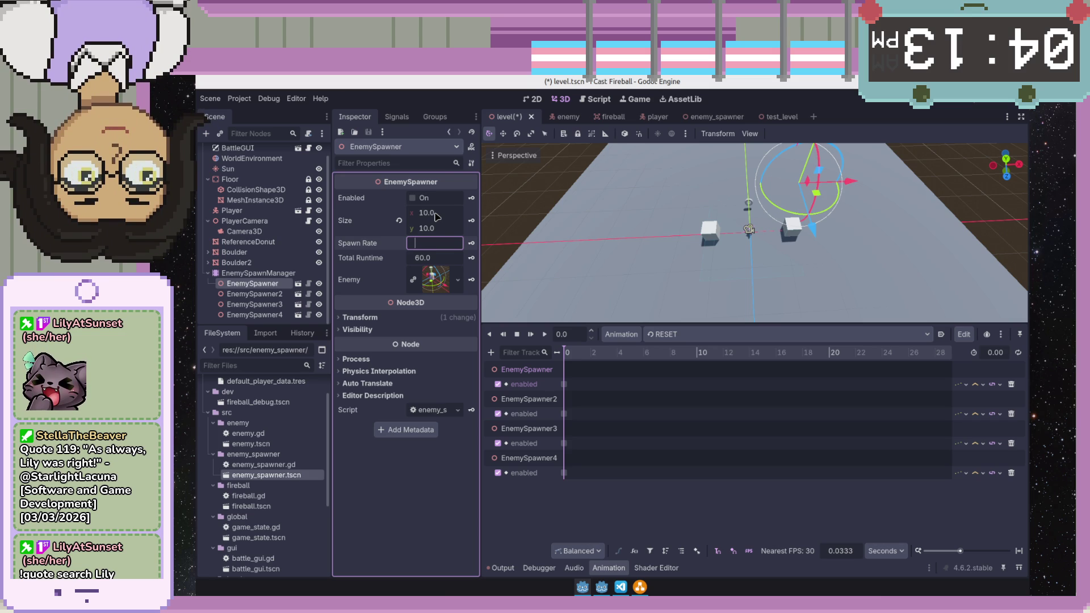
pyautogui.press('Tab')
pyautogui.write('5')
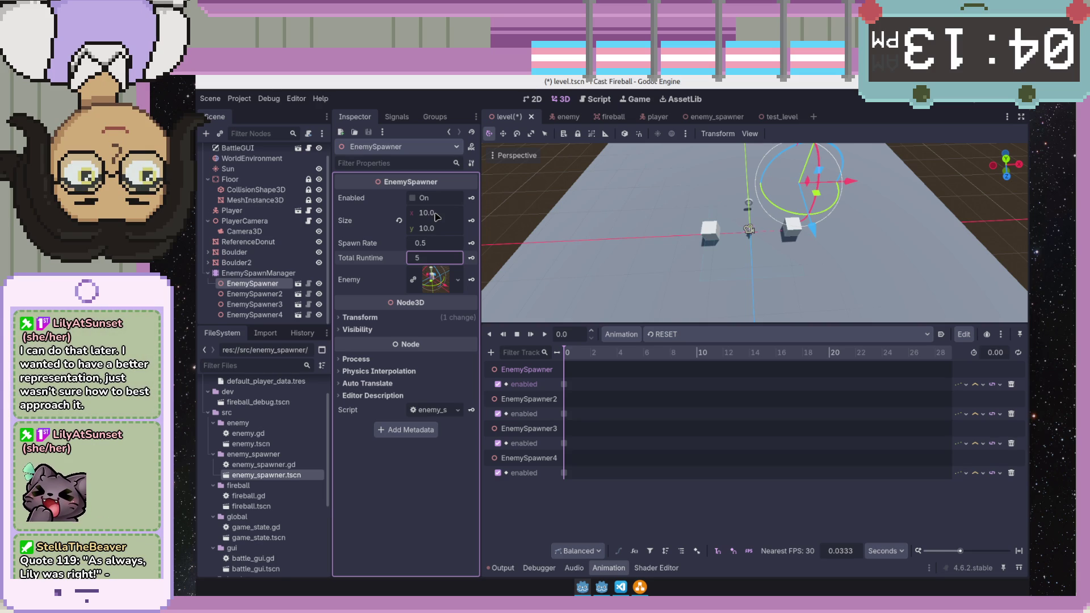
pyautogui.click(707, 334)
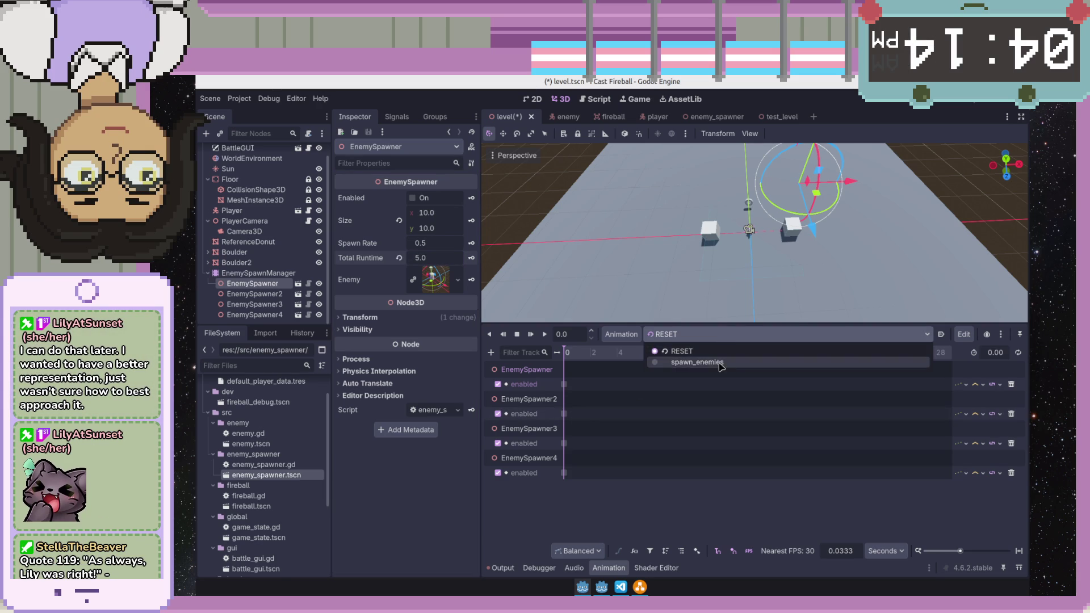
# - Give EnemySpawner a total runtime of 2.0 and a spawn rate of 2.5
pyautogui.click(720, 365)
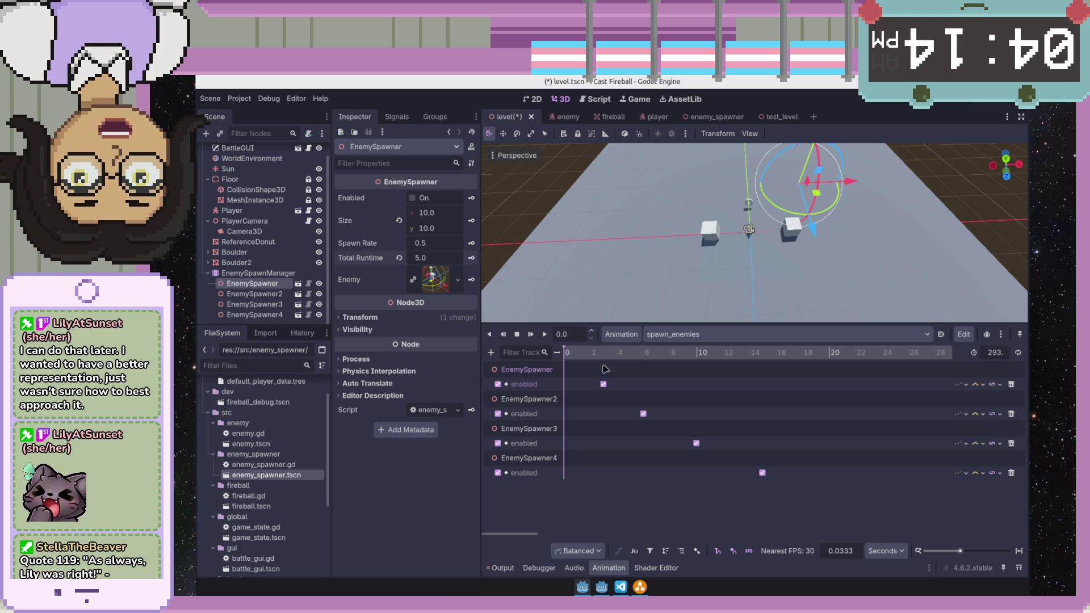
pyautogui.click(602, 384)
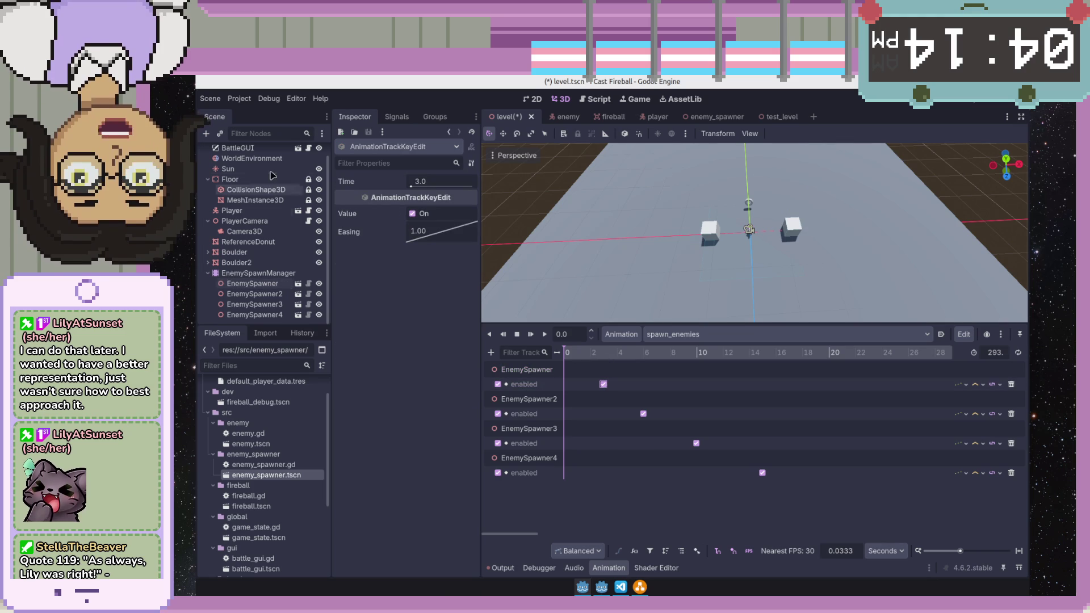
pyautogui.scroll(1, 272, 175)
pyautogui.click(253, 298)
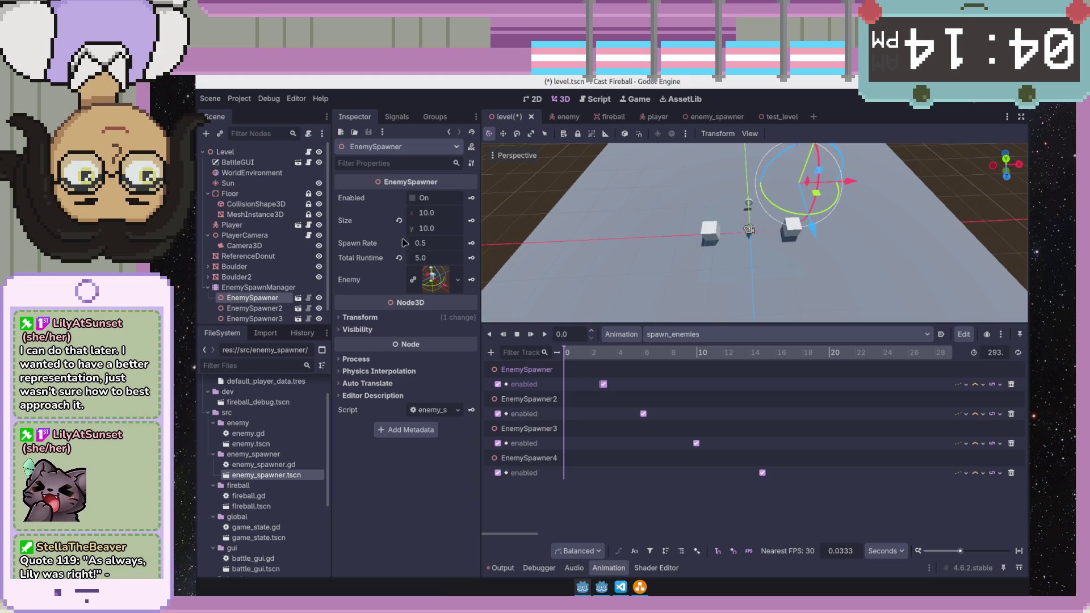
pyautogui.click(442, 256)
pyautogui.write('2')
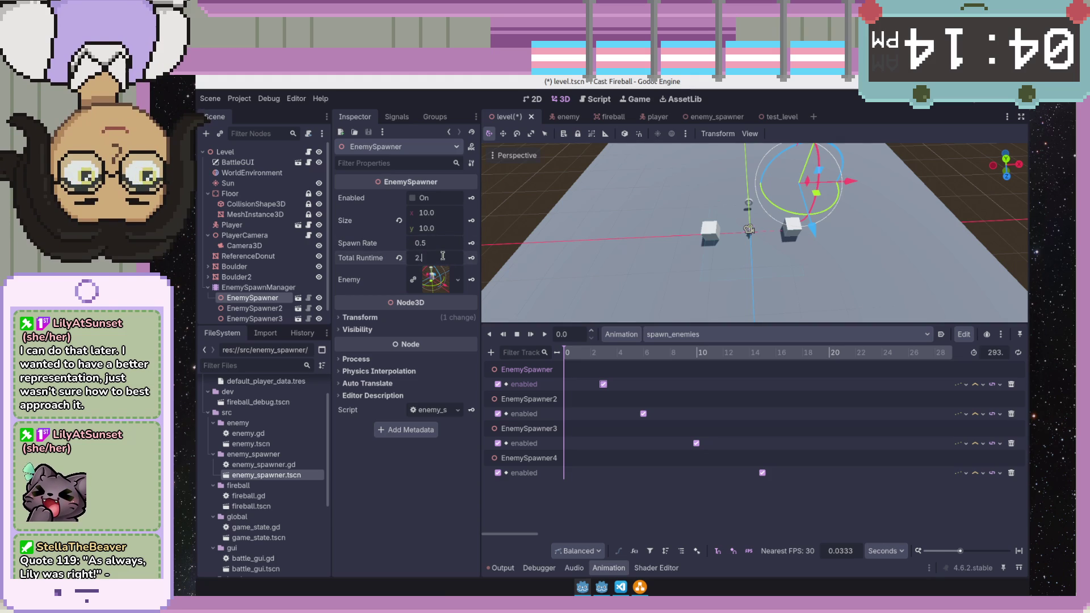
pyautogui.hotkey('shift', 'Tab')
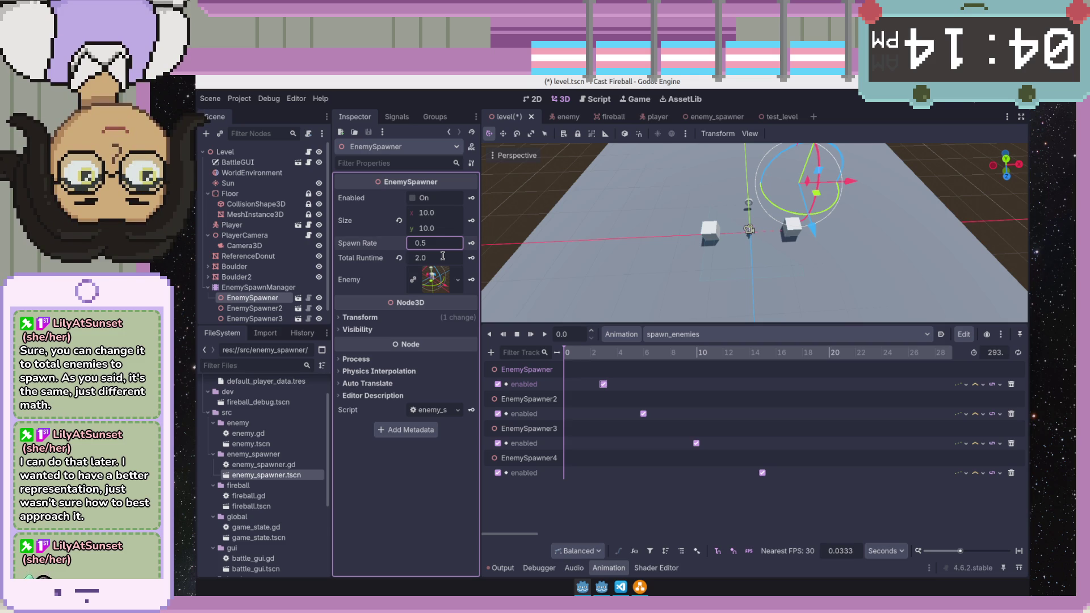
pyautogui.click(444, 244)
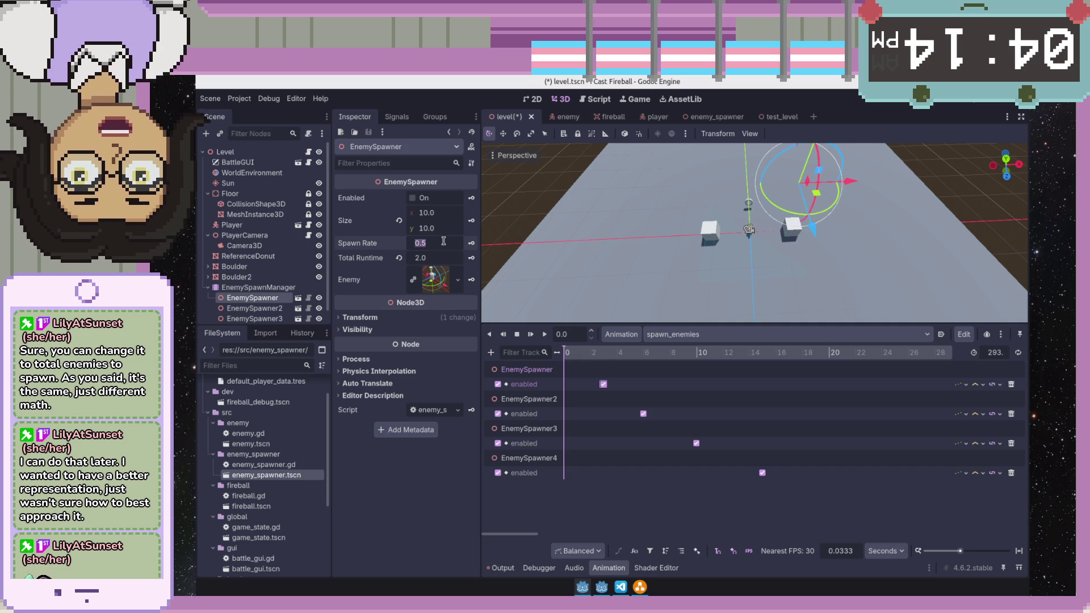
pyautogui.write('2.5')
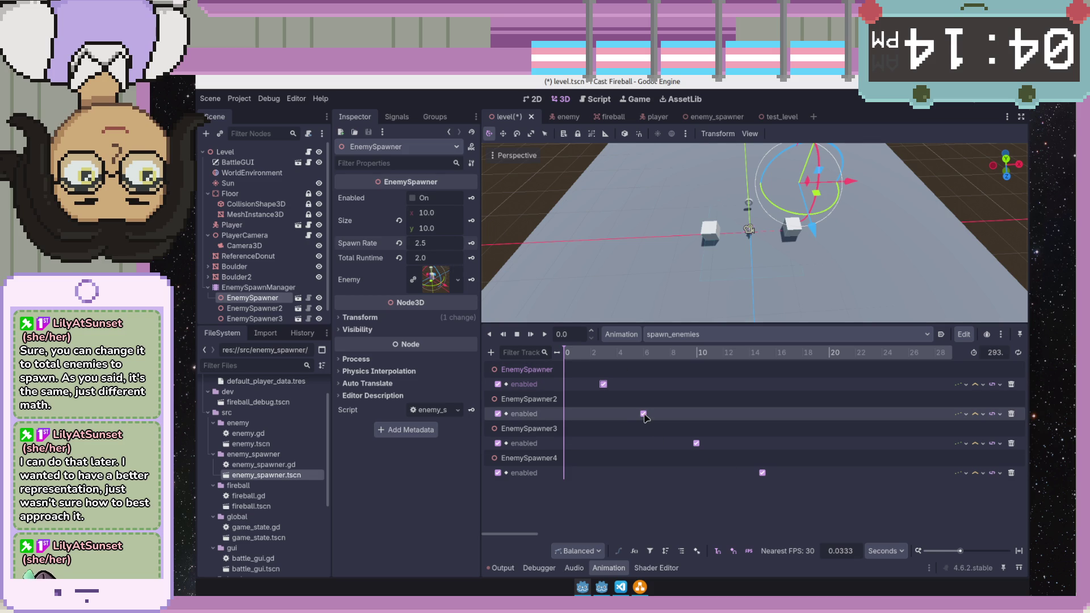
# - Give EnemySpawner2 a 10 by 10 size, 2.5 spawn rate and 2.0 runtime
pyautogui.click(645, 414)
pyautogui.click(269, 309)
pyautogui.click(442, 217)
pyautogui.write('10')
pyautogui.press('Tab')
pyautogui.write('10')
pyautogui.press('Tab')
pyautogui.press('Tab')
pyautogui.write('2')
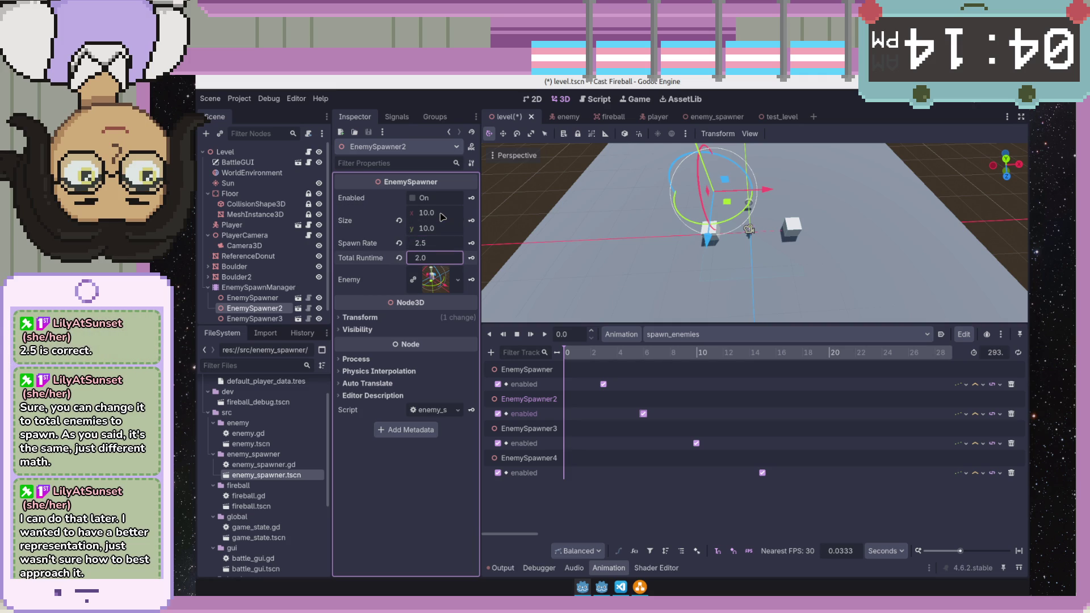
pyautogui.press('Return')
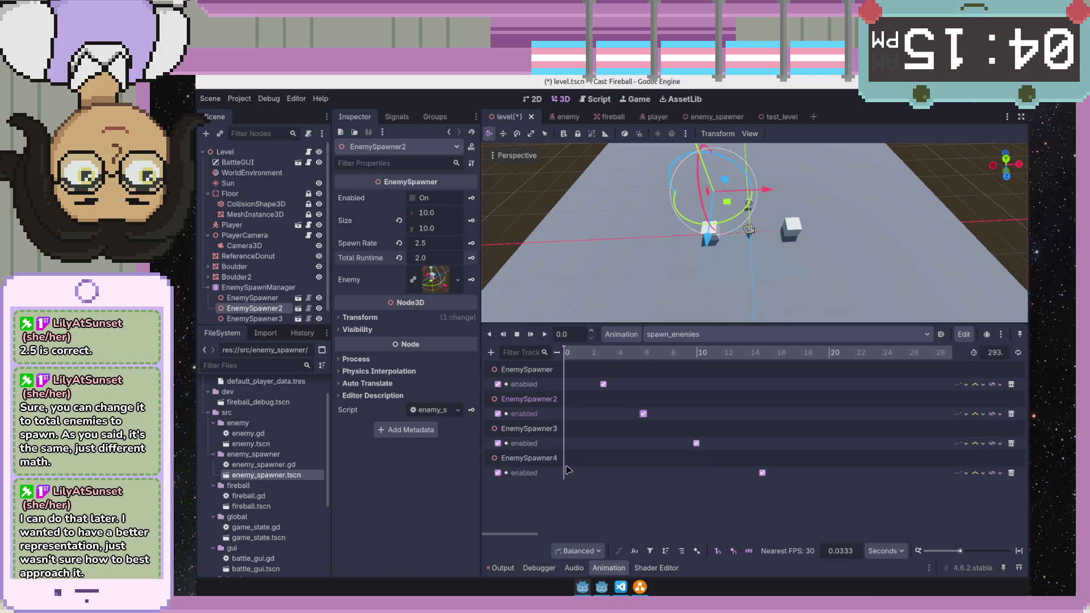
pyautogui.click(254, 319)
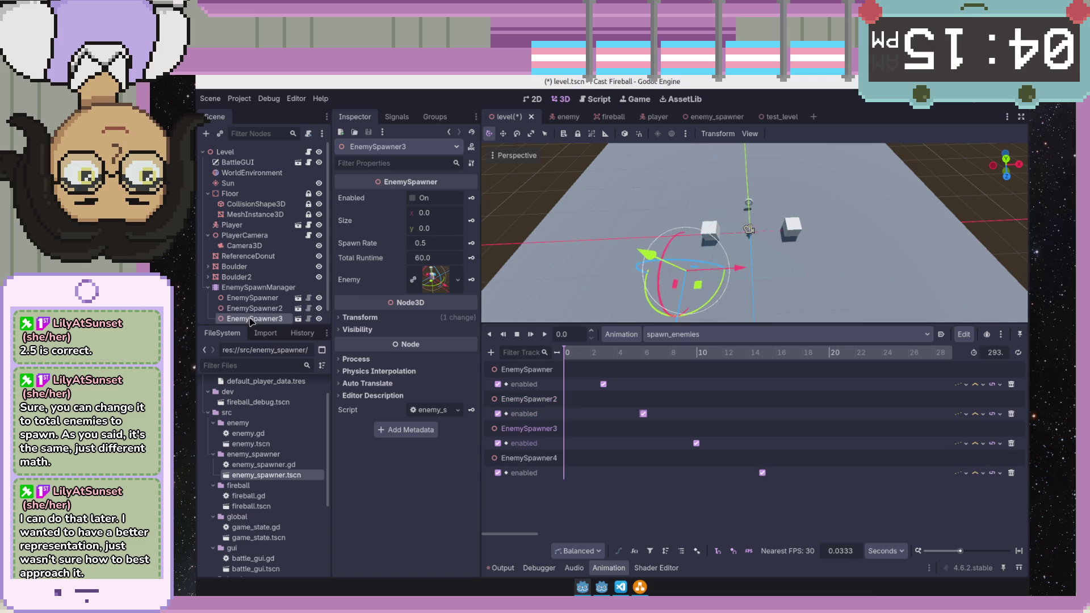
# - Give EnemySpawner3 a 10 by 10 size, 2.5 spawn rate and 2.0 runtime
pyautogui.click(435, 216)
pyautogui.press('Tab')
pyautogui.write('10')
pyautogui.press('Tab')
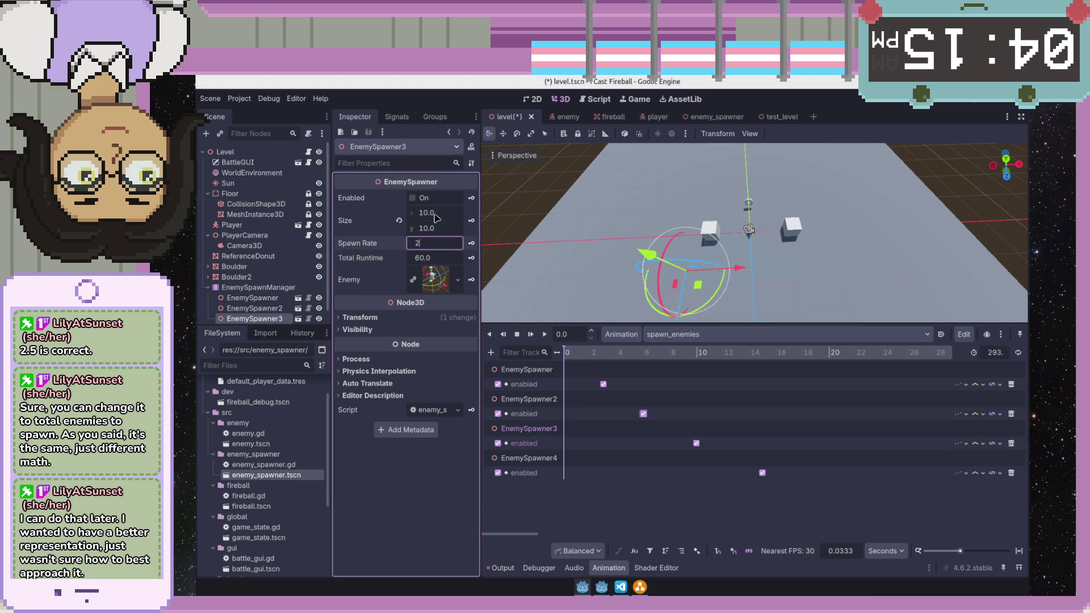
pyautogui.write('5')
pyautogui.press('Tab')
pyautogui.write('2')
pyautogui.press('Tab')
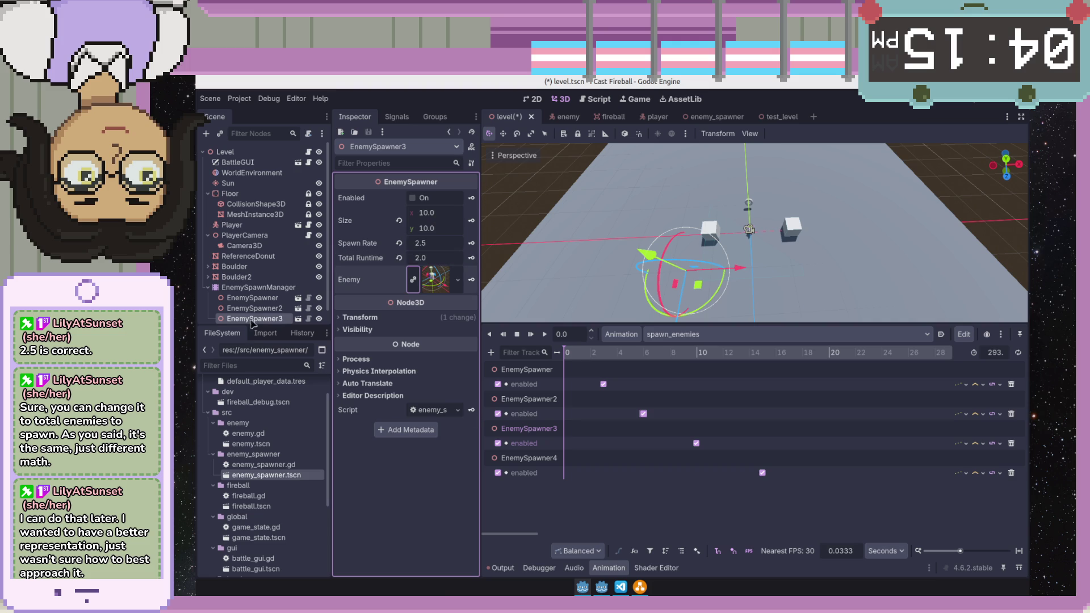
pyautogui.scroll(-1, 256, 315)
# - Give EnemySpawner4 a 10 by 10 size with the same rate and runtime
pyautogui.click(282, 313)
pyautogui.click(433, 215)
pyautogui.write('2.5')
pyautogui.press('Tab')
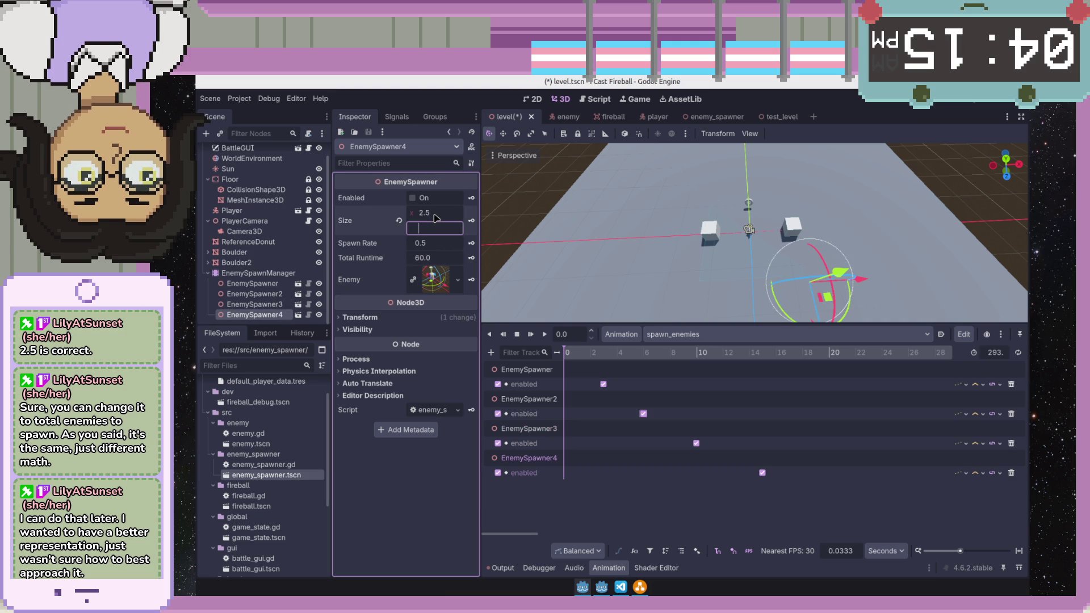
pyautogui.write('10.0')
pyautogui.press('Tab')
pyautogui.press('Tab')
pyautogui.write('2')
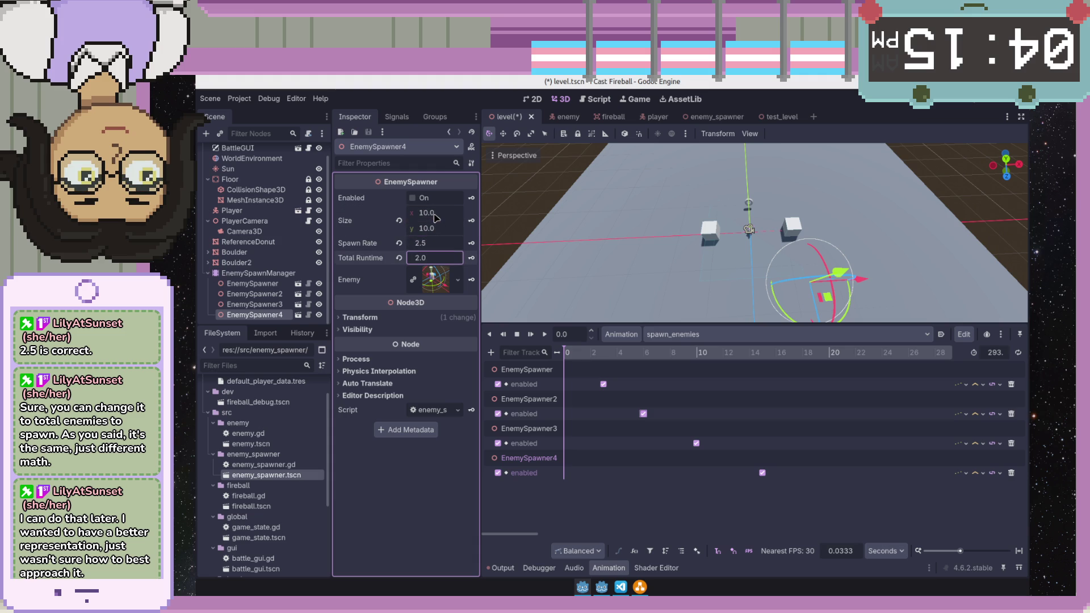
# - Recheck all four spawners' settings and enable times, then launch the game
pyautogui.click(696, 444)
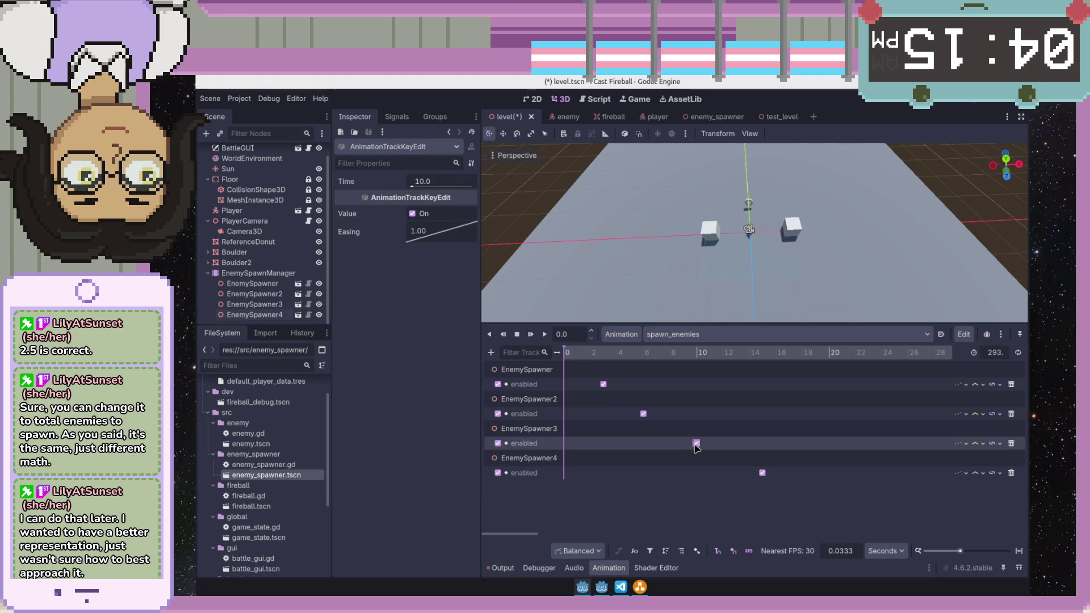
pyautogui.click(242, 305)
pyautogui.click(251, 304)
pyautogui.click(256, 283)
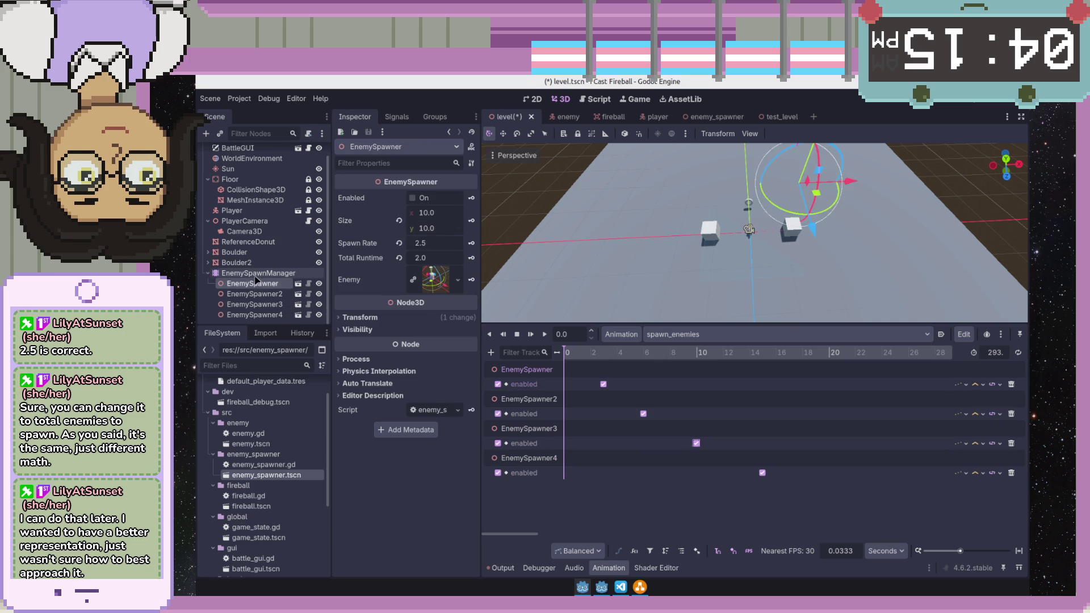
pyautogui.click(255, 294)
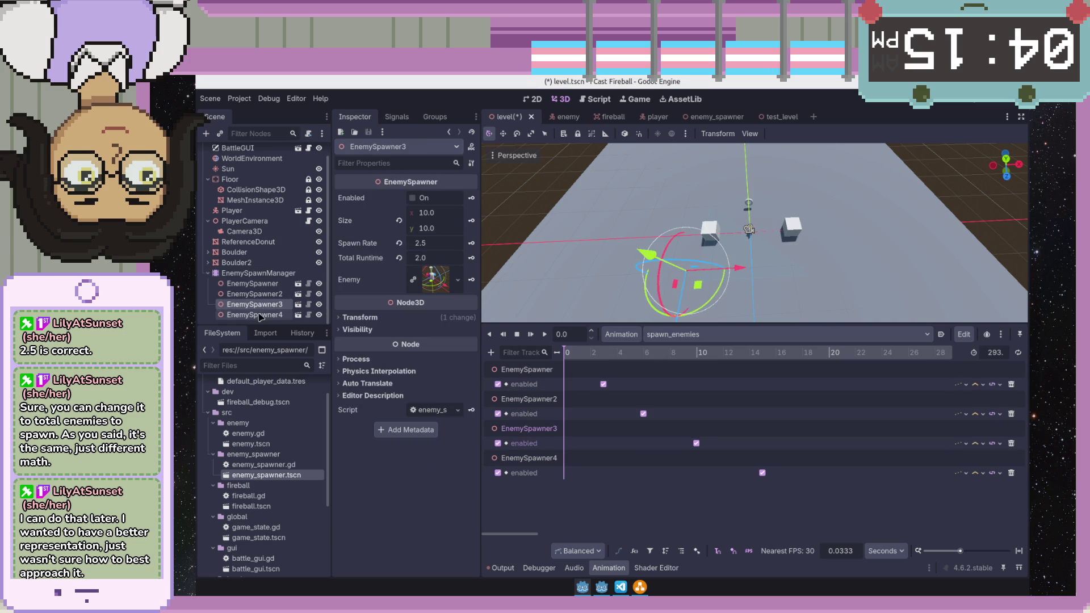
pyautogui.click(260, 315)
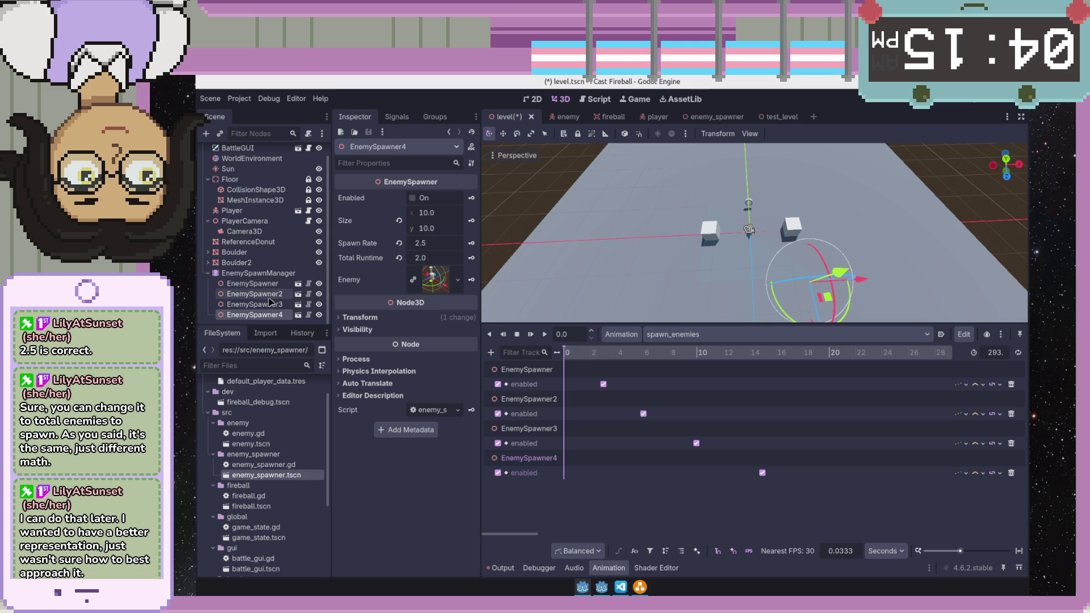
pyautogui.click(947, 103)
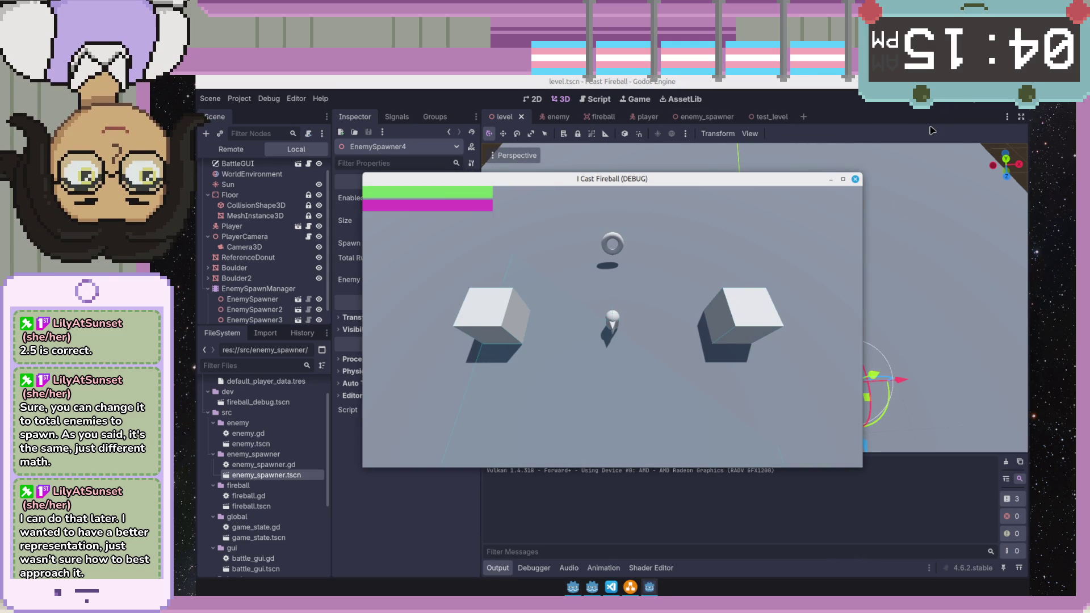
# - Enable Autoplay on Load for spawn_enemies on EnemySpawnManager and save the level
pyautogui.click(855, 179)
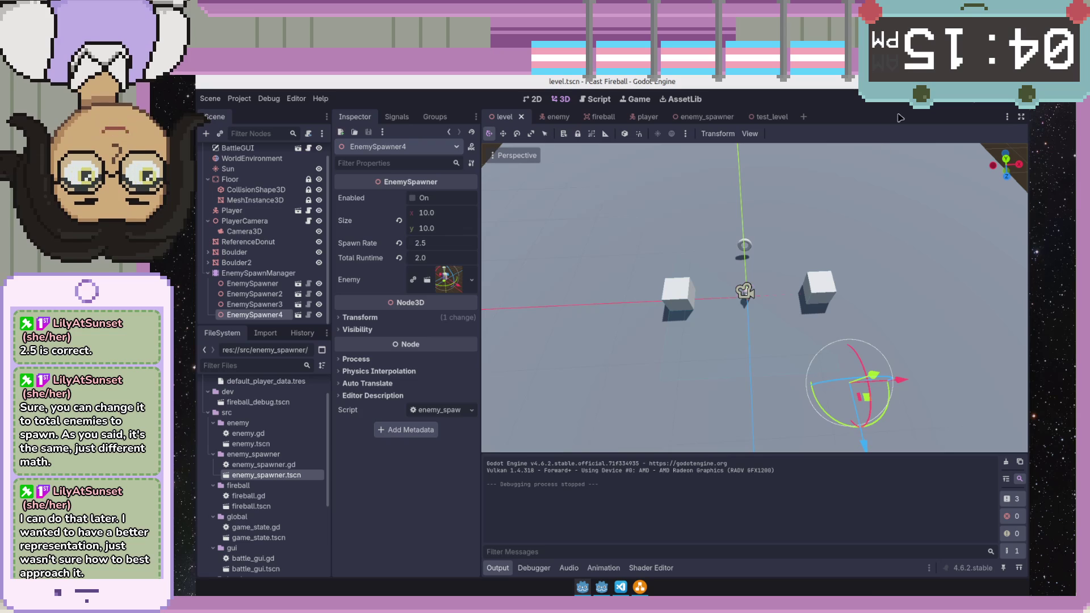
pyautogui.click(259, 273)
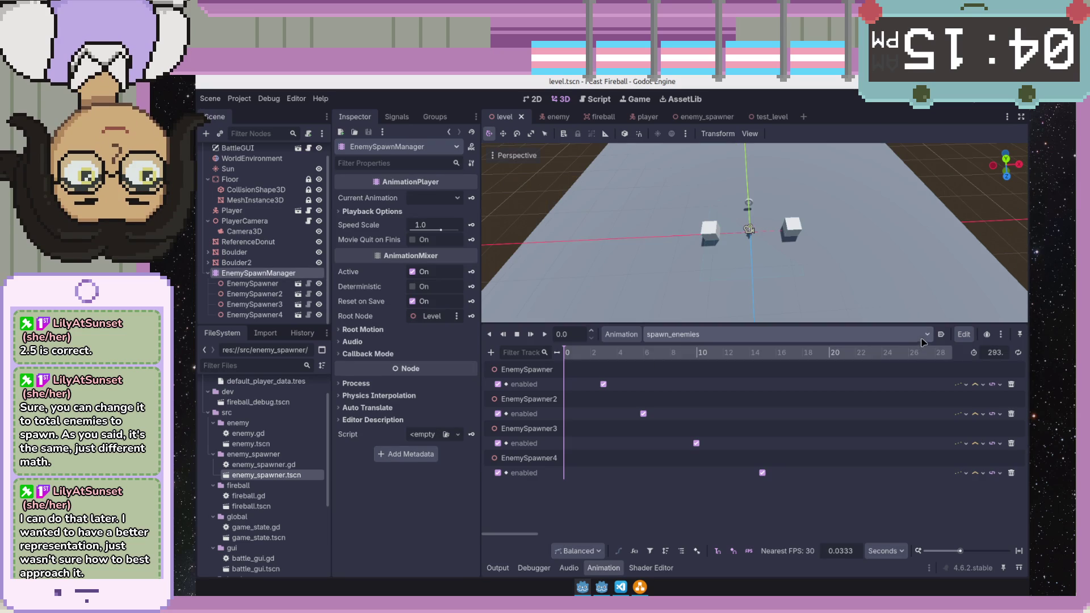
pyautogui.click(942, 335)
pyautogui.click(889, 106)
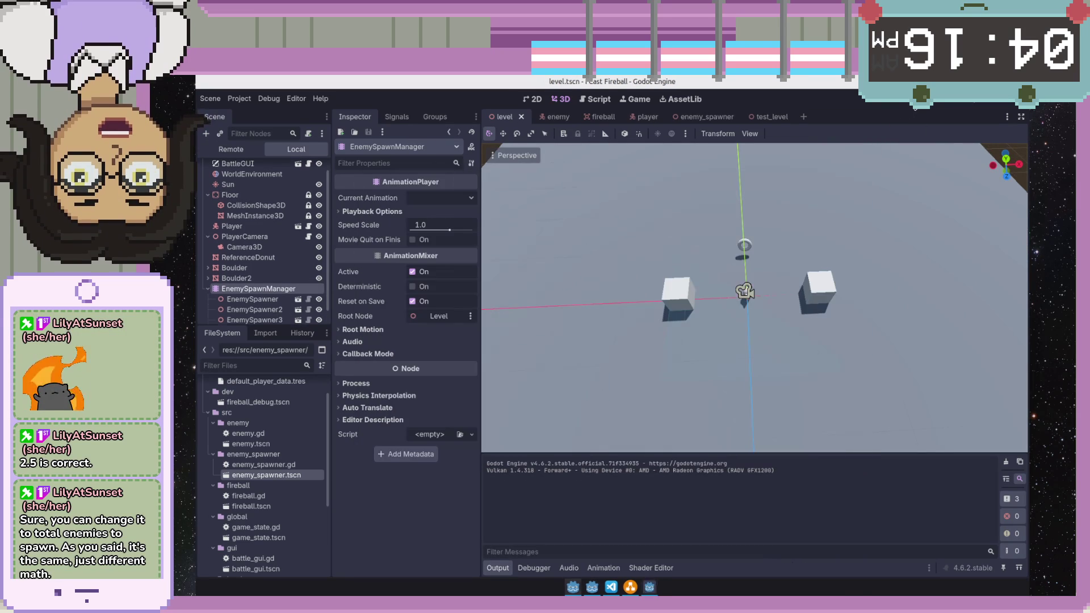
# - Playtest the enemy waves, moving the player around, then stop the game
pyautogui.click(944, 105)
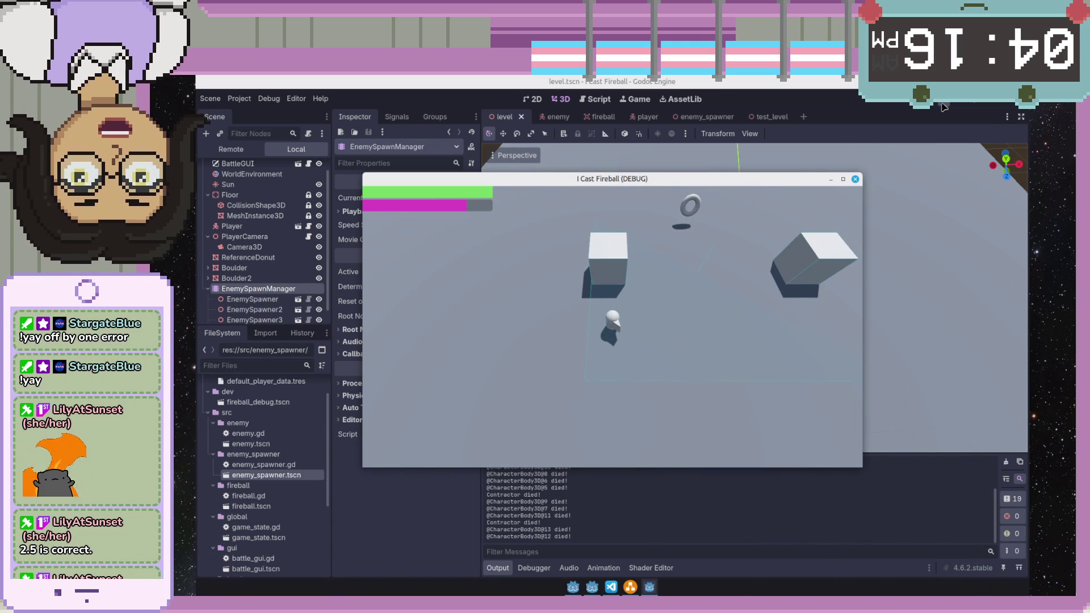
pyautogui.press('d')
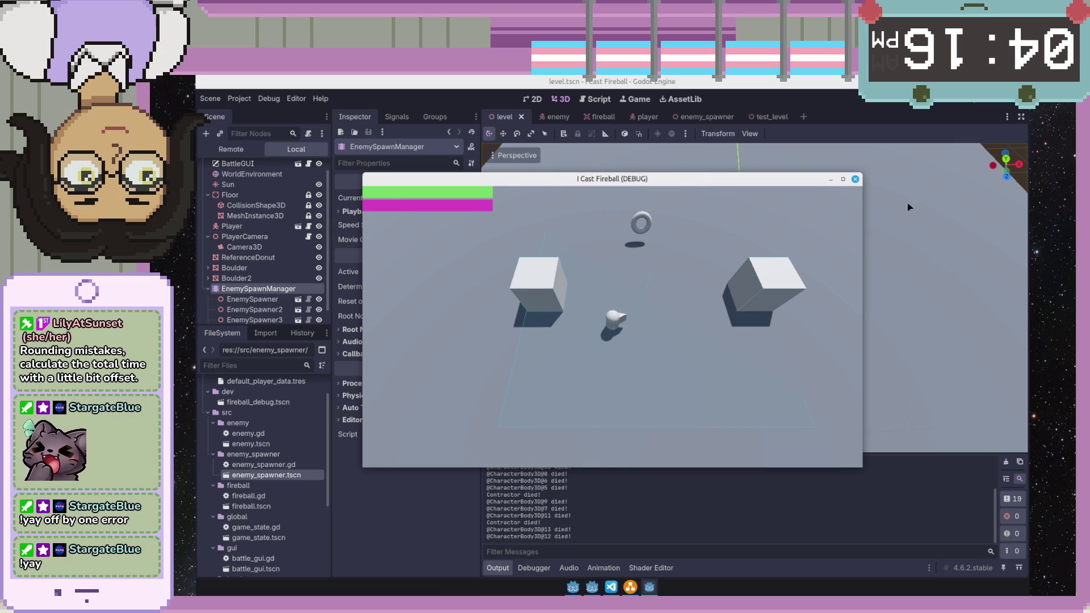
pyautogui.click(855, 179)
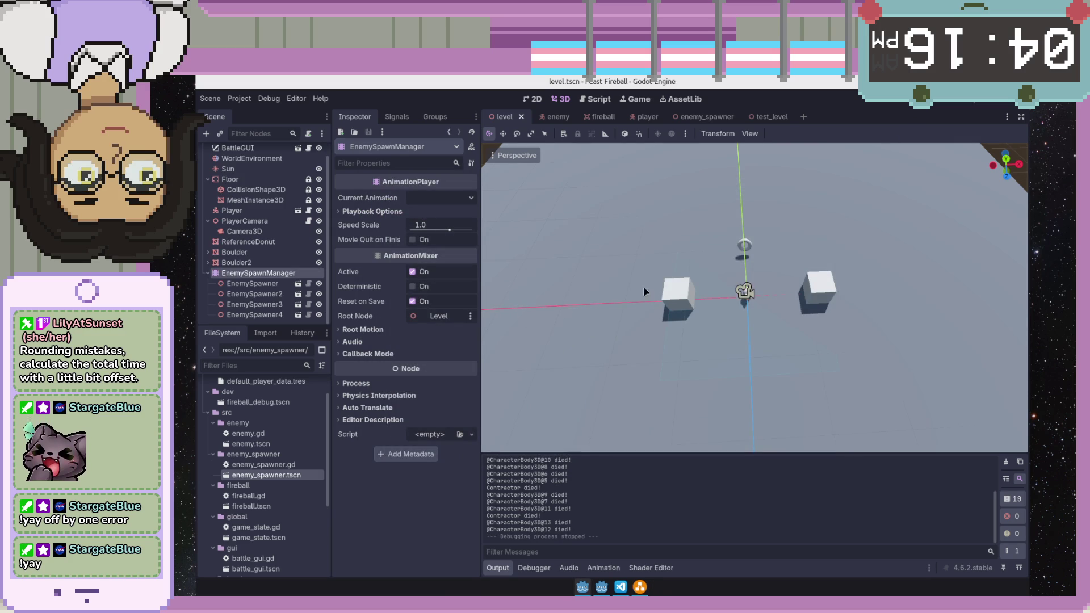
pyautogui.scroll(-3, 733, 381)
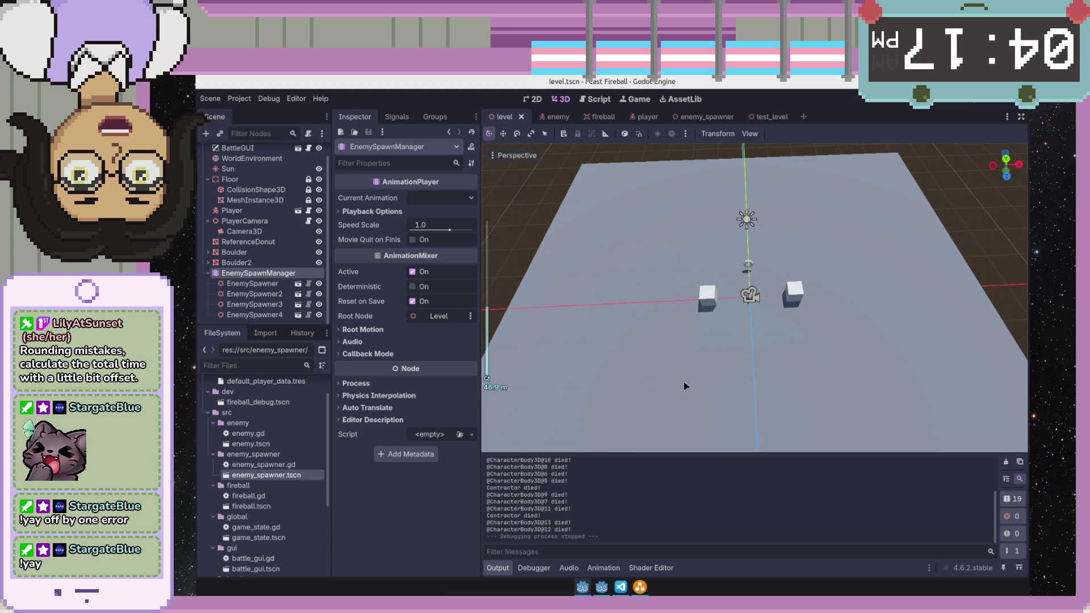
# - Show the spawn_enemies timeline via EnemySpawnManager and select the first EnemySpawner
pyautogui.click(248, 284)
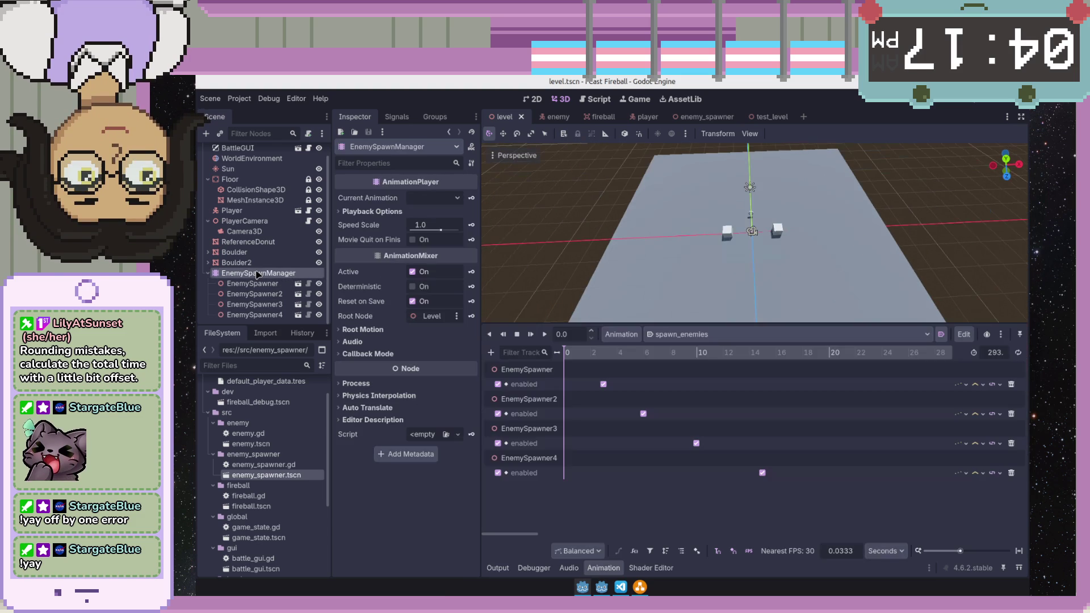
pyautogui.click(253, 283)
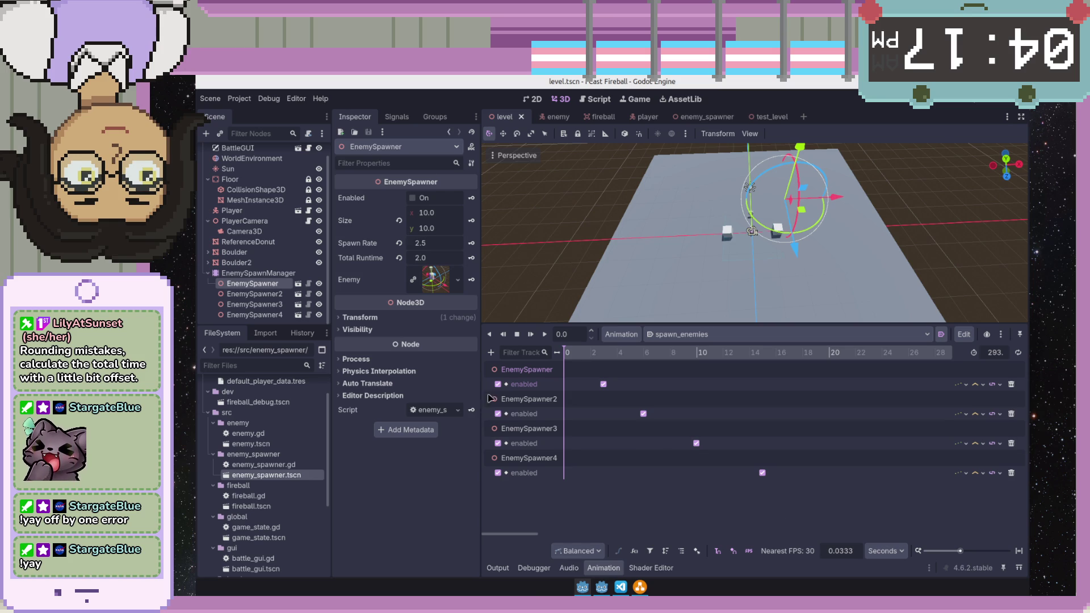
# - Add a method-call track targeting the Level node to the spawn_enemies animation
pyautogui.click(491, 351)
pyautogui.click(529, 427)
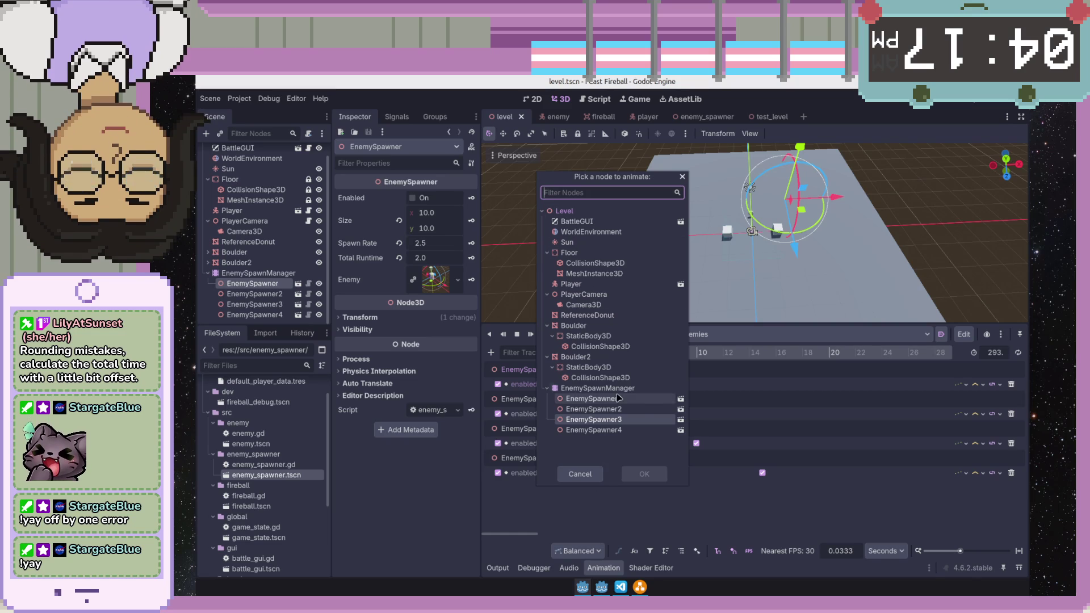
pyautogui.doubleClick(603, 212)
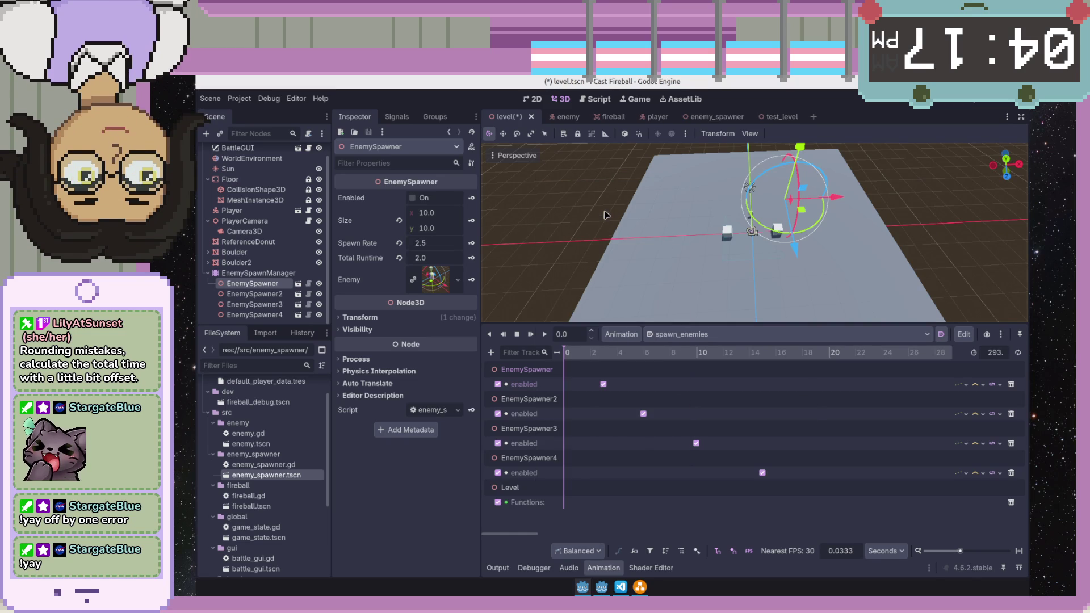
# - Insert a rotate_x call key on the new Level Functions track
pyautogui.rightClick(604, 510)
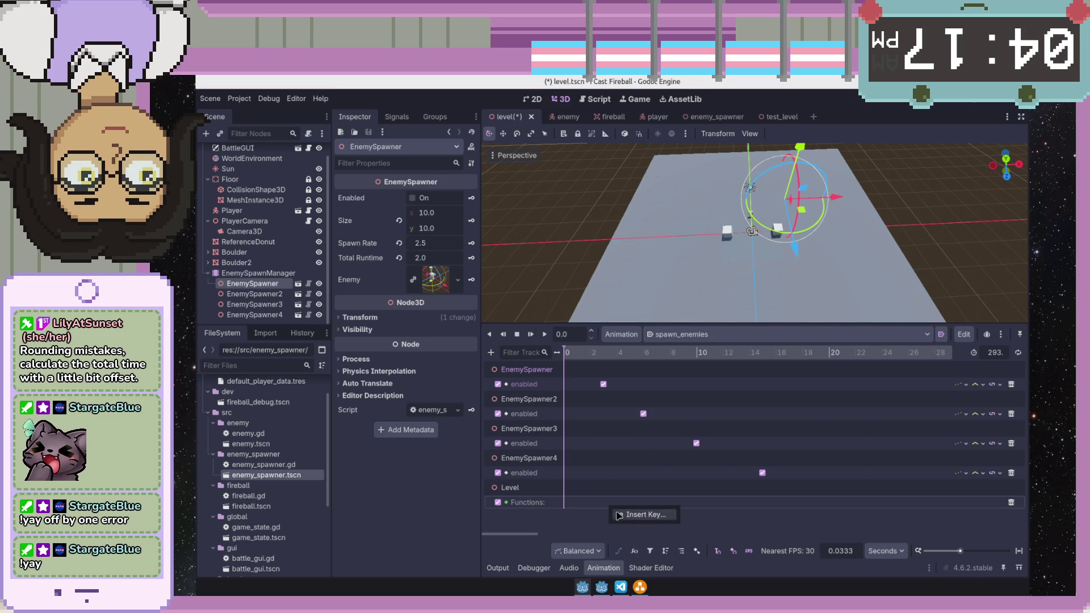
pyautogui.click(634, 514)
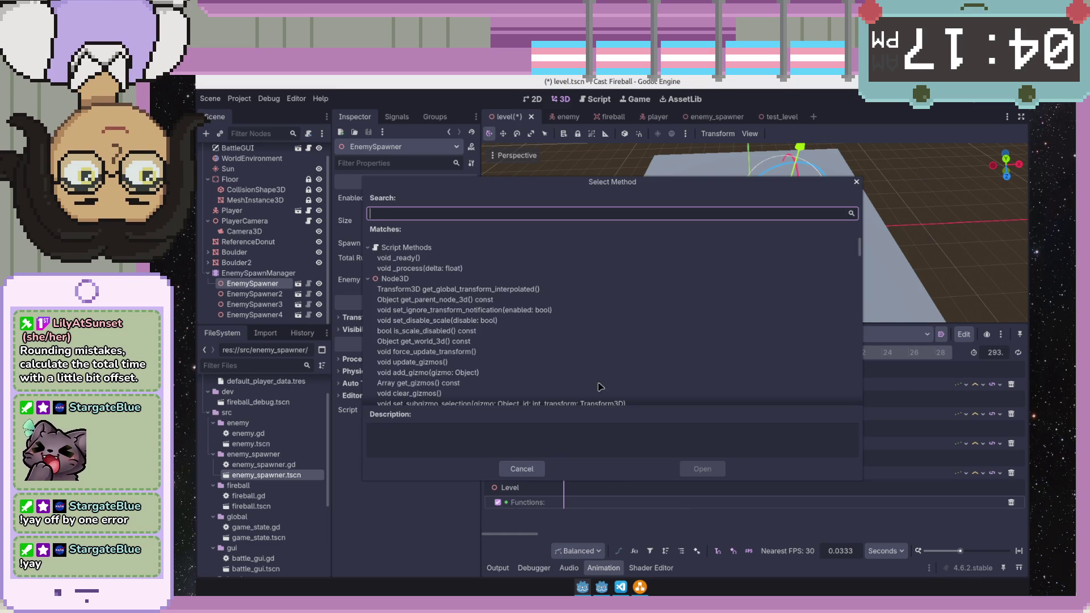
pyautogui.click(552, 368)
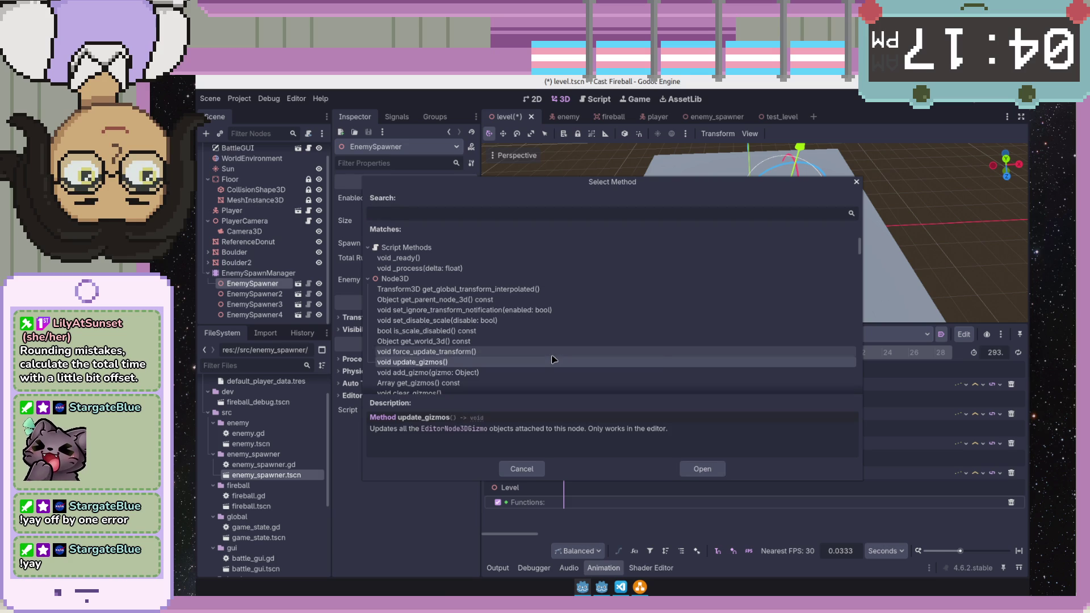
pyautogui.scroll(-2, 558, 319)
pyautogui.scroll(-2, 558, 319)
pyautogui.scroll(-2, 558, 319)
pyautogui.scroll(-4, 559, 320)
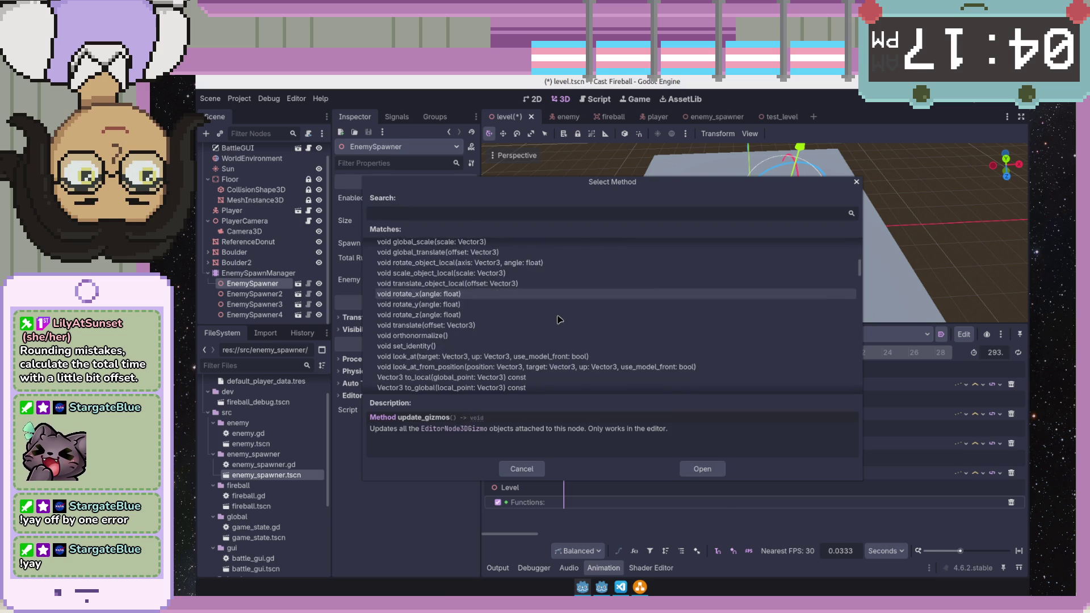
pyautogui.scroll(-1, 558, 319)
pyautogui.scroll(-2, 558, 319)
pyautogui.scroll(2, 558, 319)
pyautogui.scroll(1, 557, 320)
pyautogui.scroll(1, 558, 320)
pyautogui.doubleClick(542, 349)
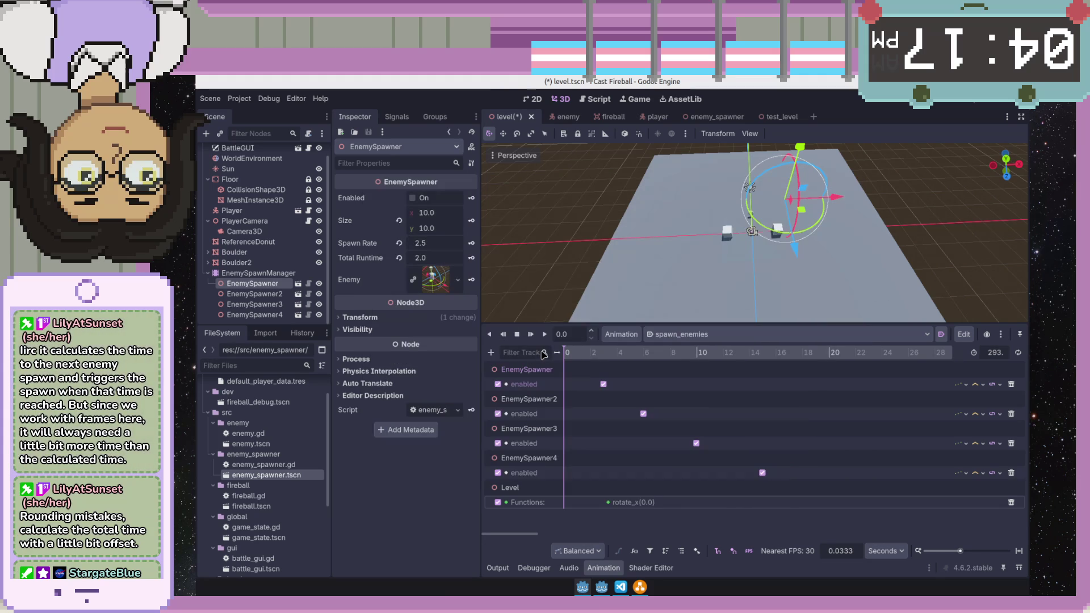
# - Change the rotate_x key's argument type from float to Basis in the Inspector
pyautogui.click(608, 503)
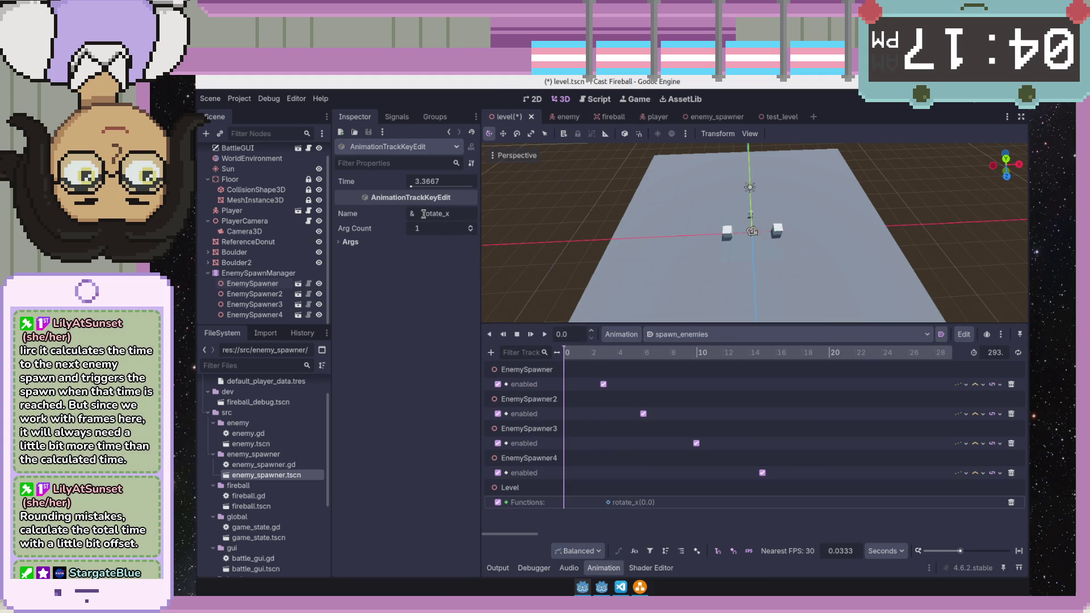
pyautogui.click(373, 243)
pyautogui.click(358, 255)
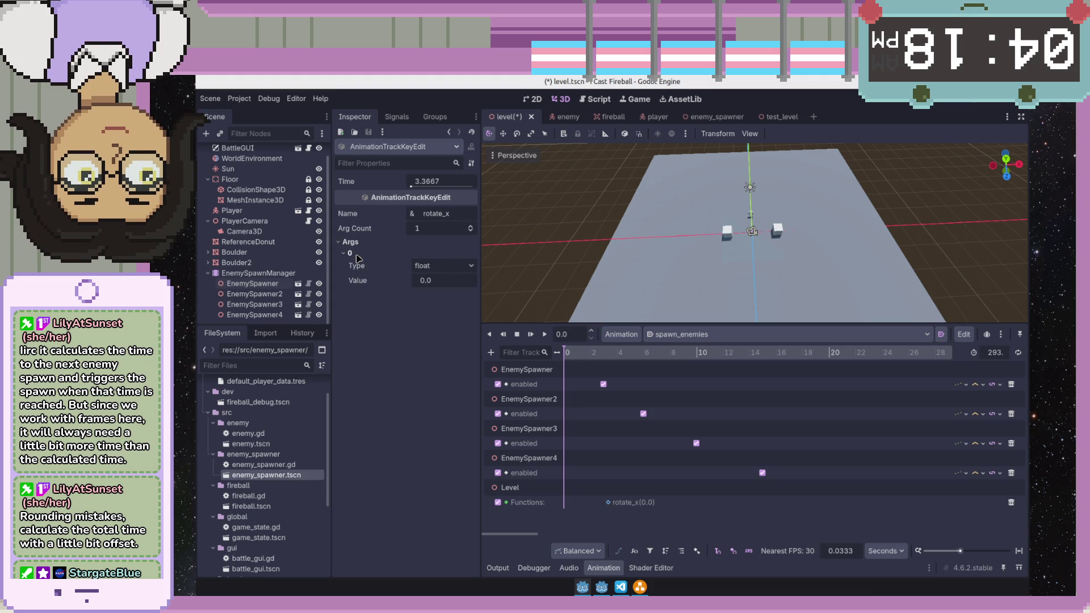
pyautogui.click(471, 266)
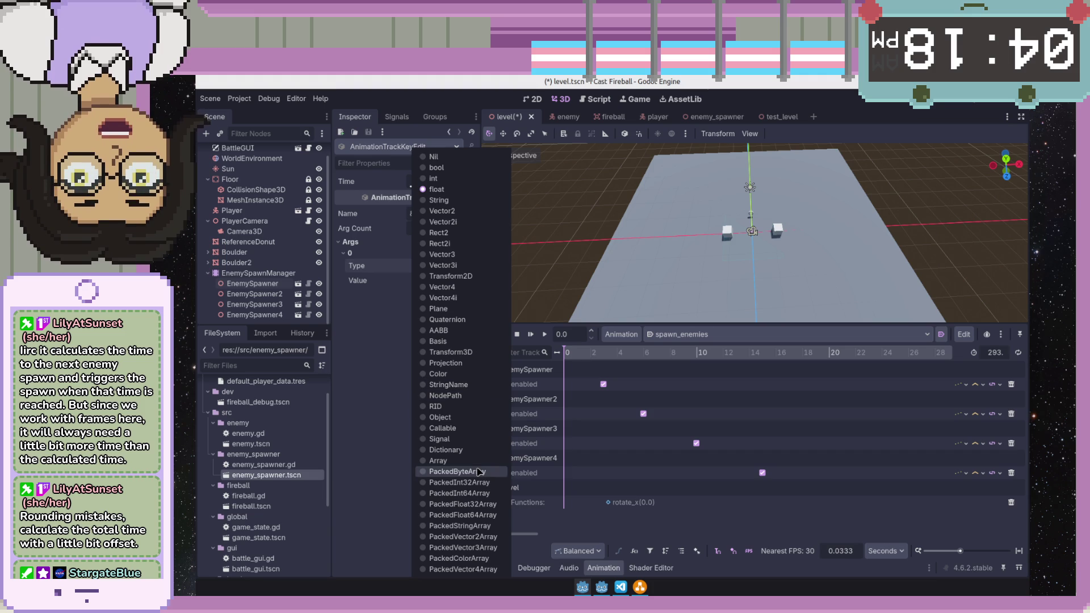
pyautogui.click(436, 341)
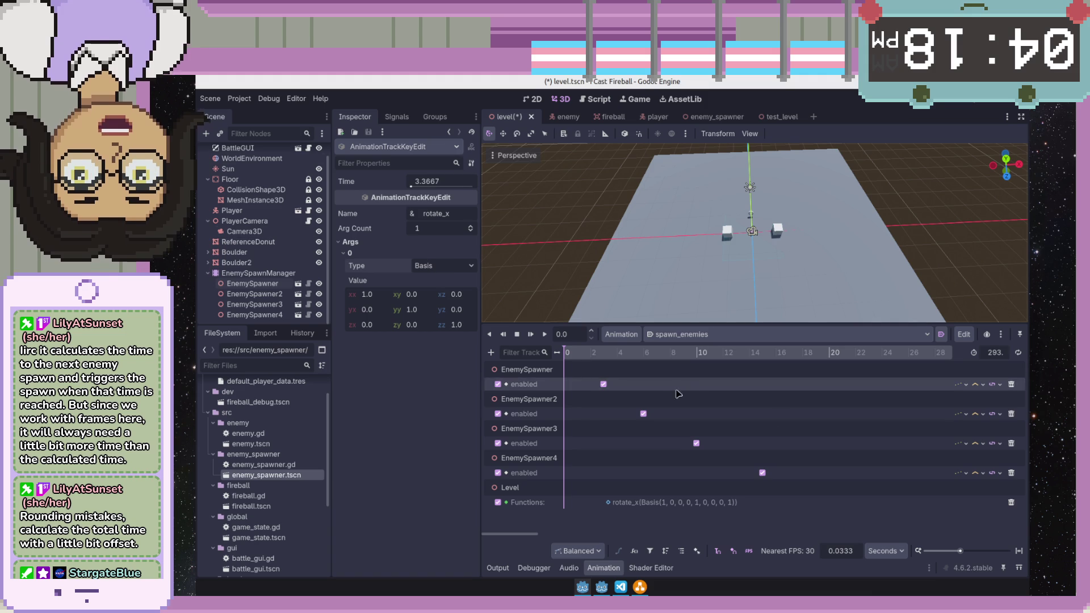
pyautogui.click(435, 265)
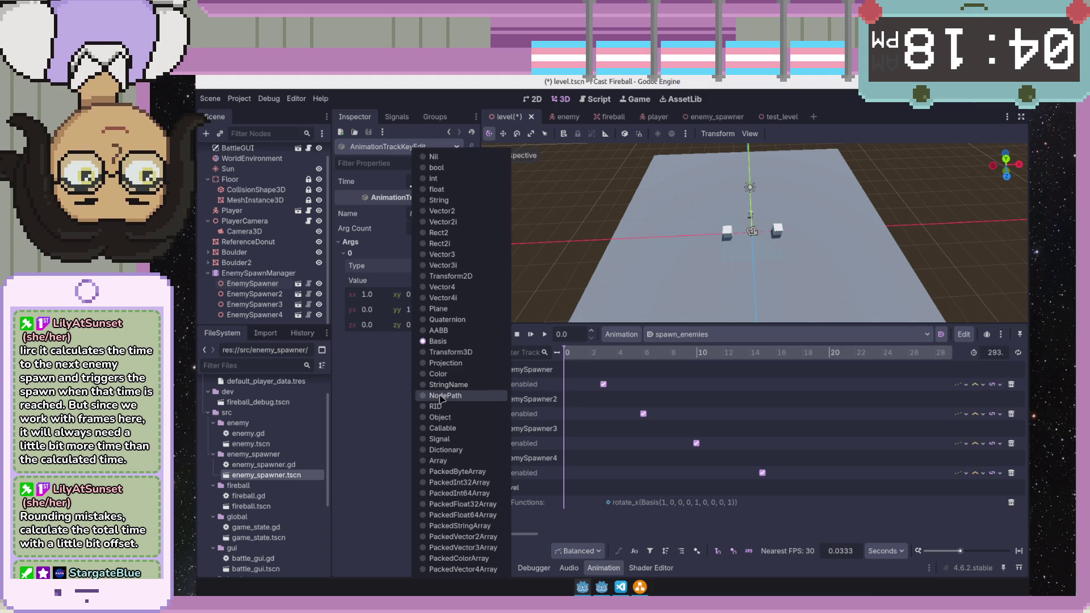
pyautogui.click(383, 376)
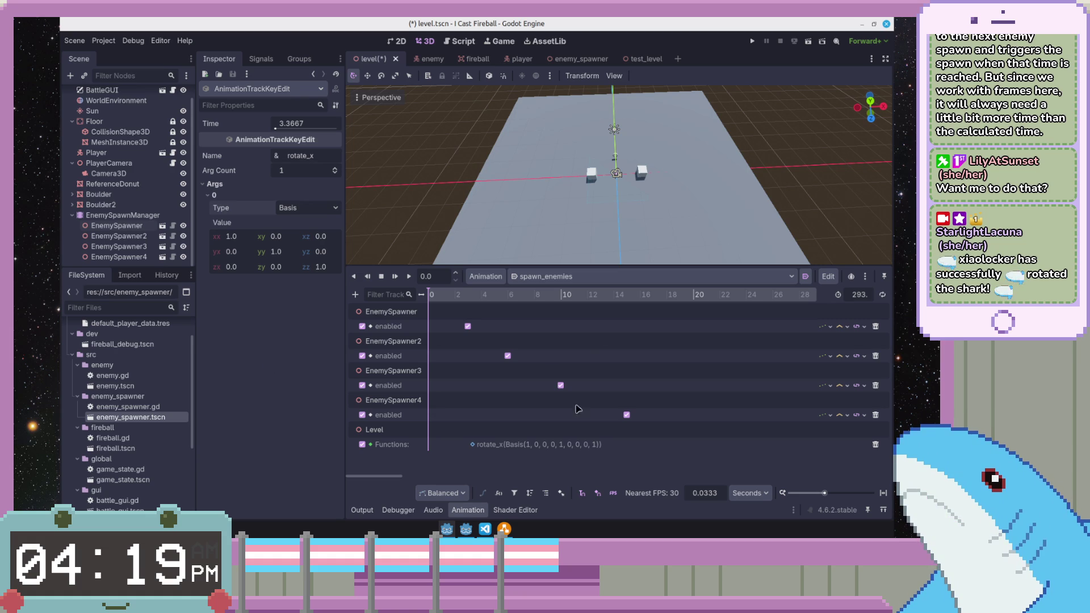
# - Look over the diffs for test_level.tscn, enemy.gd, enemy_spawner.gd, level.gd and level.tscn in Source Control
pyautogui.click(485, 529)
pyautogui.click(718, 178)
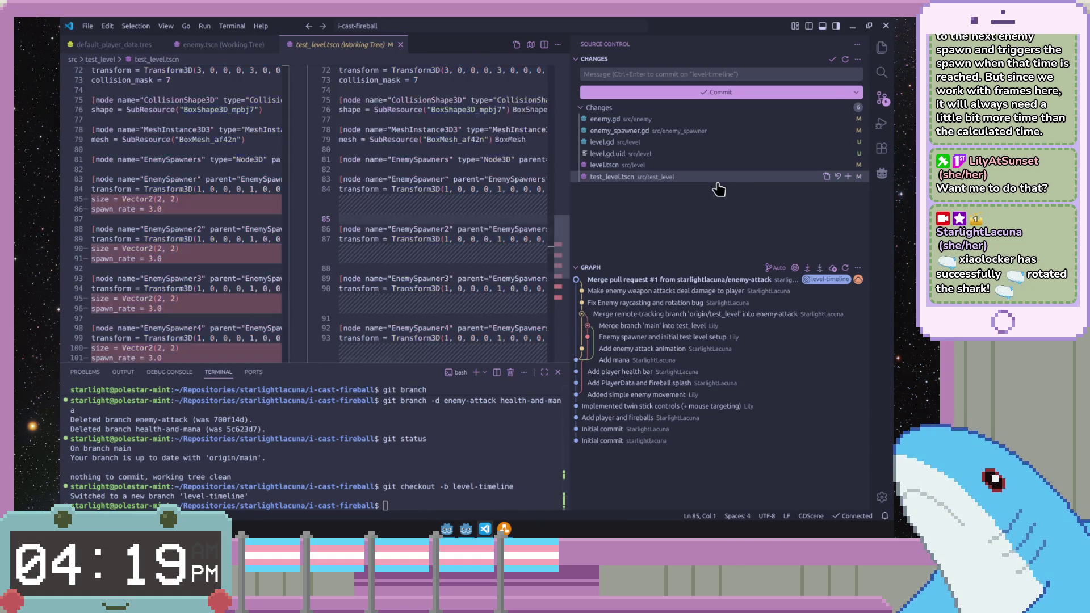
pyautogui.click(763, 121)
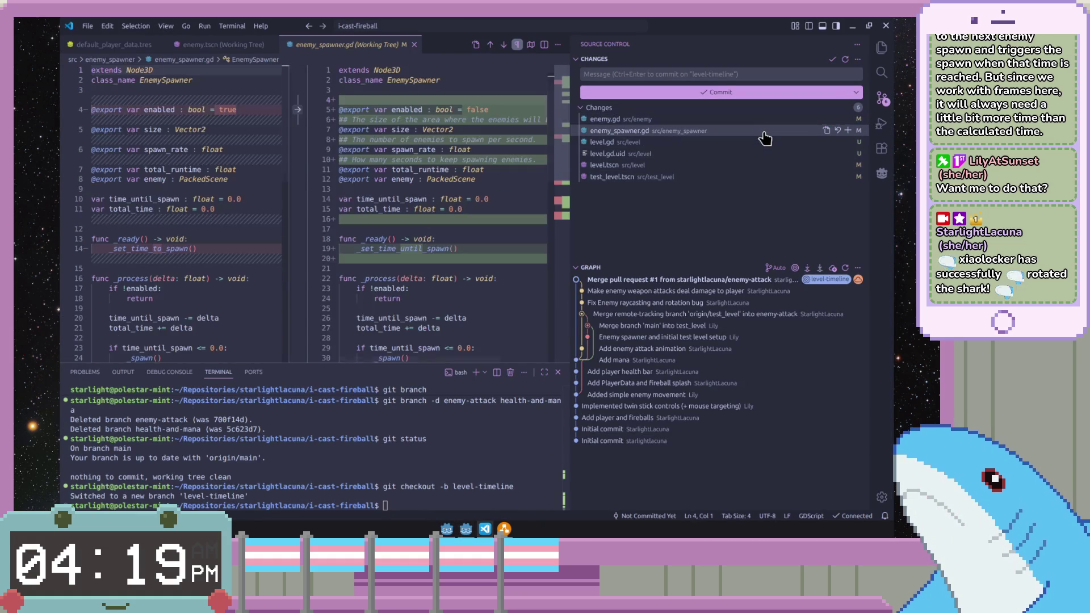
pyautogui.click(762, 131)
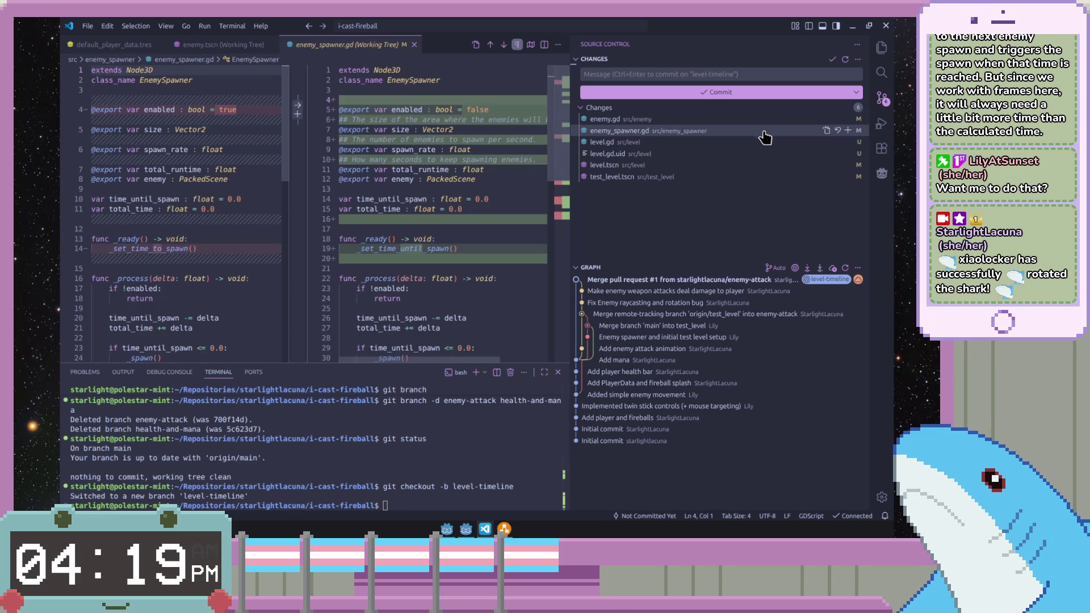
pyautogui.click(730, 154)
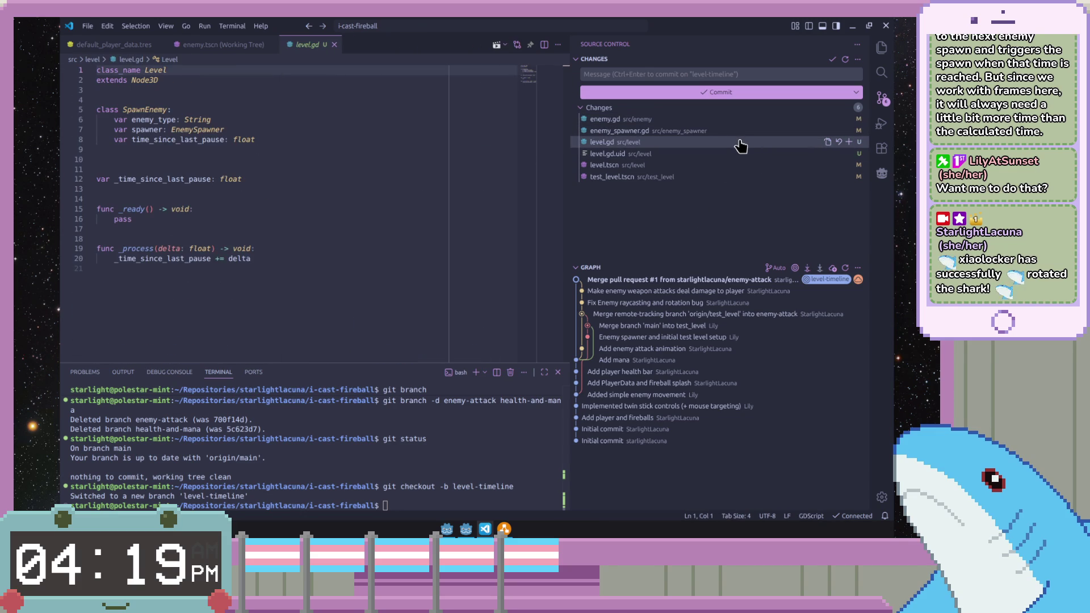
pyautogui.click(622, 154)
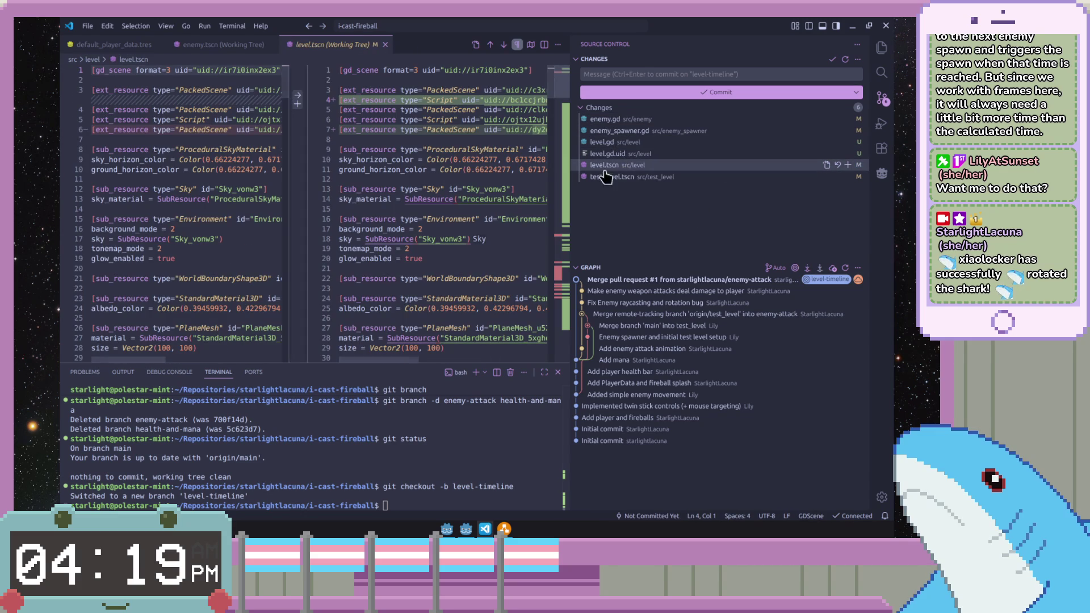
pyautogui.click(586, 176)
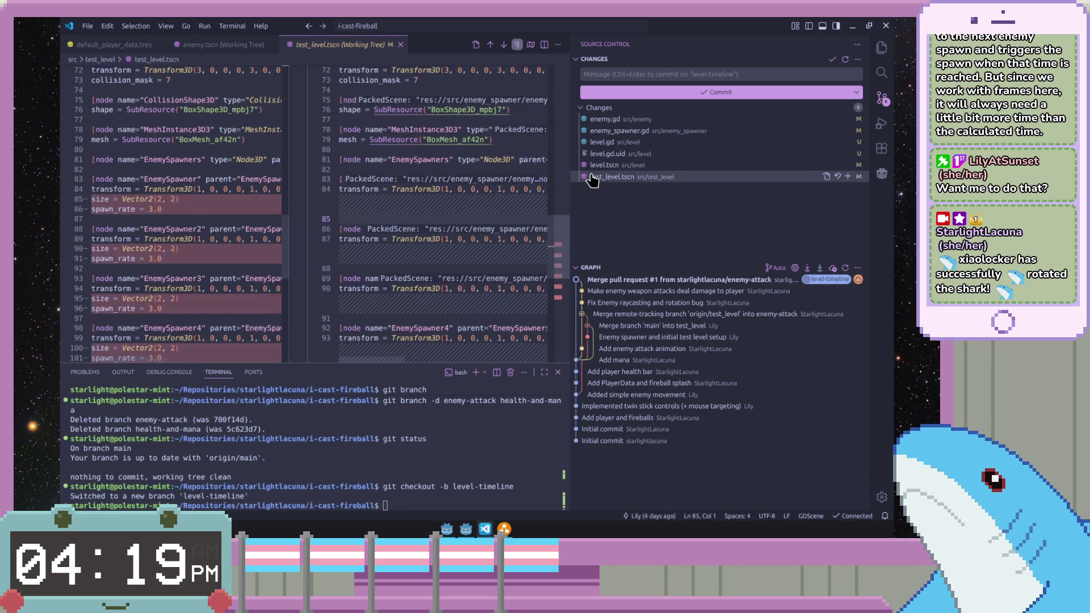
pyautogui.scroll(-2, 563, 239)
pyautogui.scroll(-2, 570, 221)
# - Scroll through the level.tscn diff, then bring up the test_level.tscn changes again
pyautogui.click(600, 166)
pyautogui.scroll(-5, 569, 140)
pyautogui.scroll(-5, 569, 152)
pyautogui.scroll(-5, 569, 153)
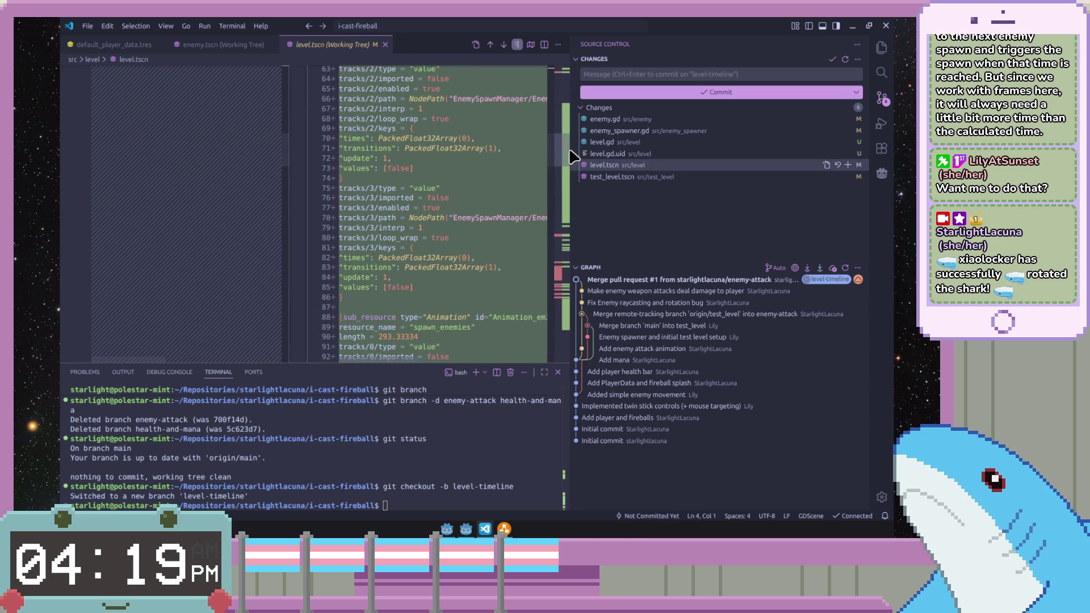
pyautogui.scroll(4, 562, 130)
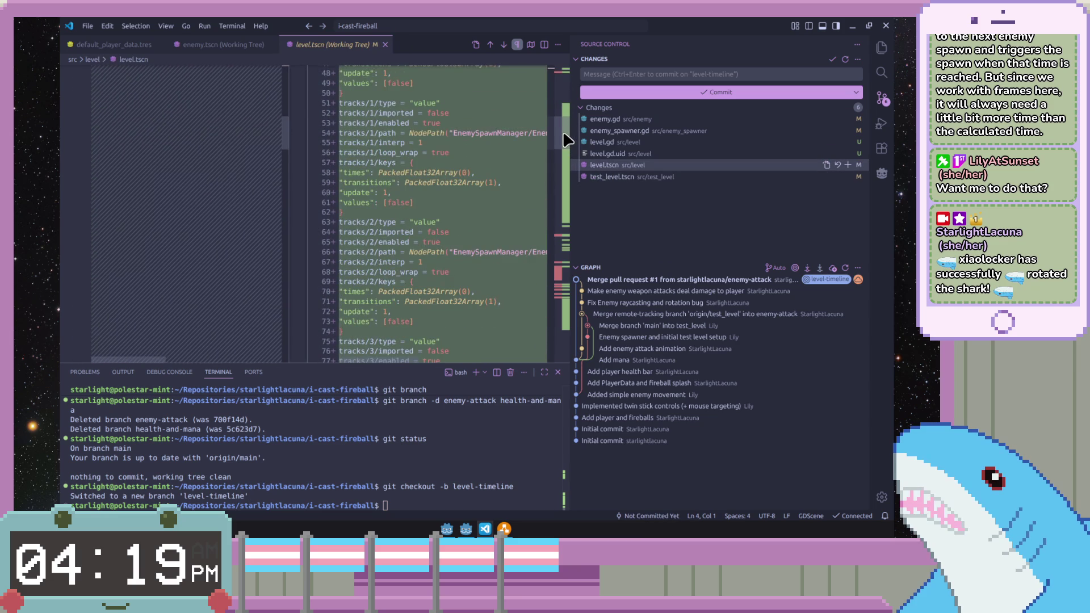
pyautogui.scroll(4, 563, 130)
pyautogui.scroll(2, 562, 128)
pyautogui.scroll(2, 565, 114)
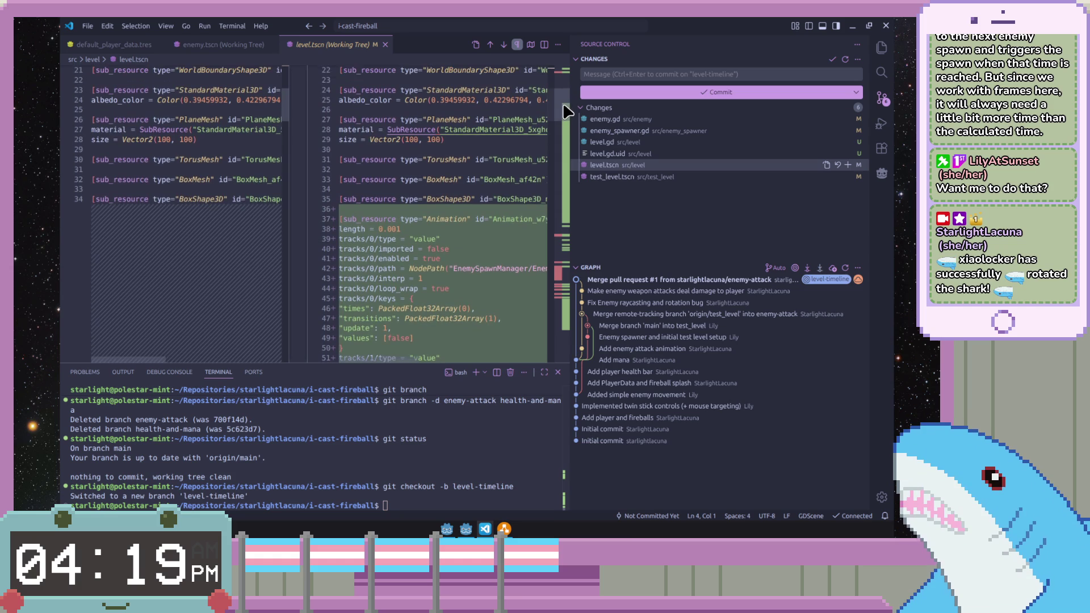
pyautogui.scroll(2, 565, 114)
pyautogui.scroll(-2, 565, 114)
pyautogui.scroll(-2, 565, 119)
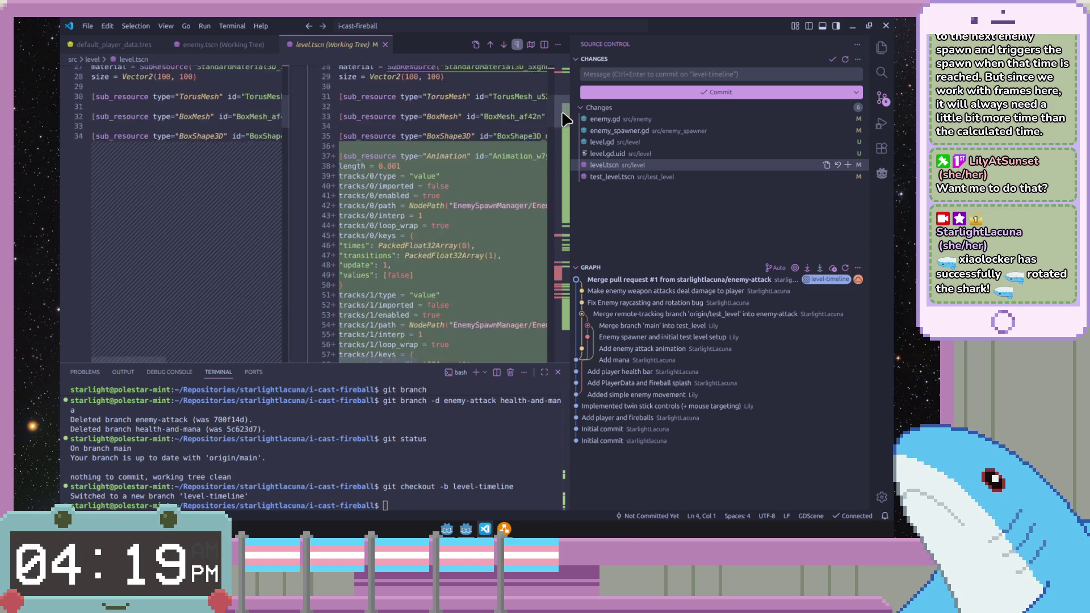
pyautogui.scroll(-2, 566, 126)
pyautogui.scroll(1, 563, 126)
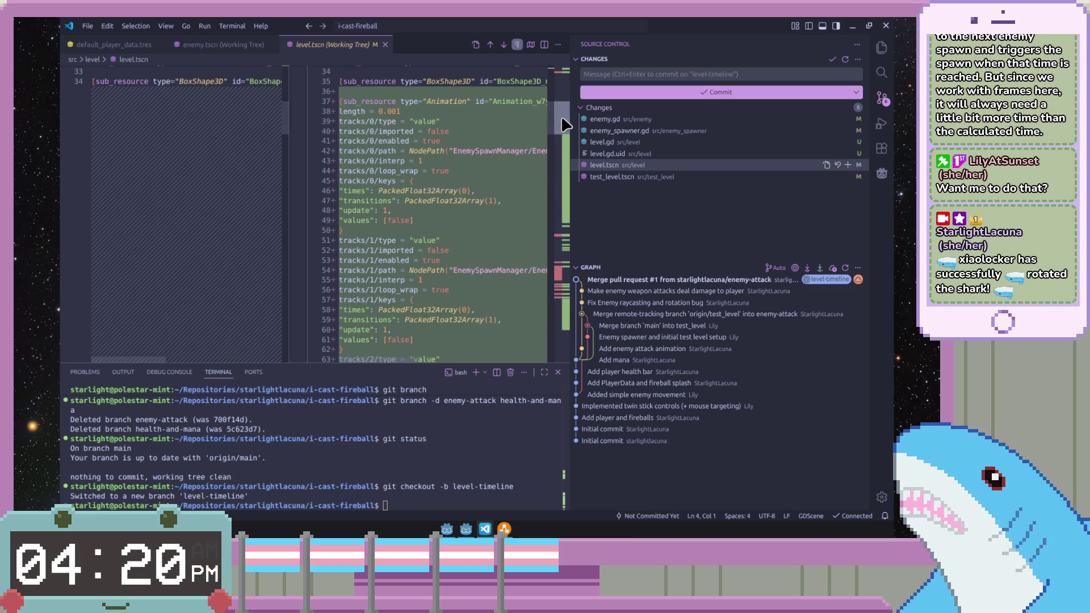
pyautogui.moveTo(565, 128); pyautogui.dragTo(564, 236)
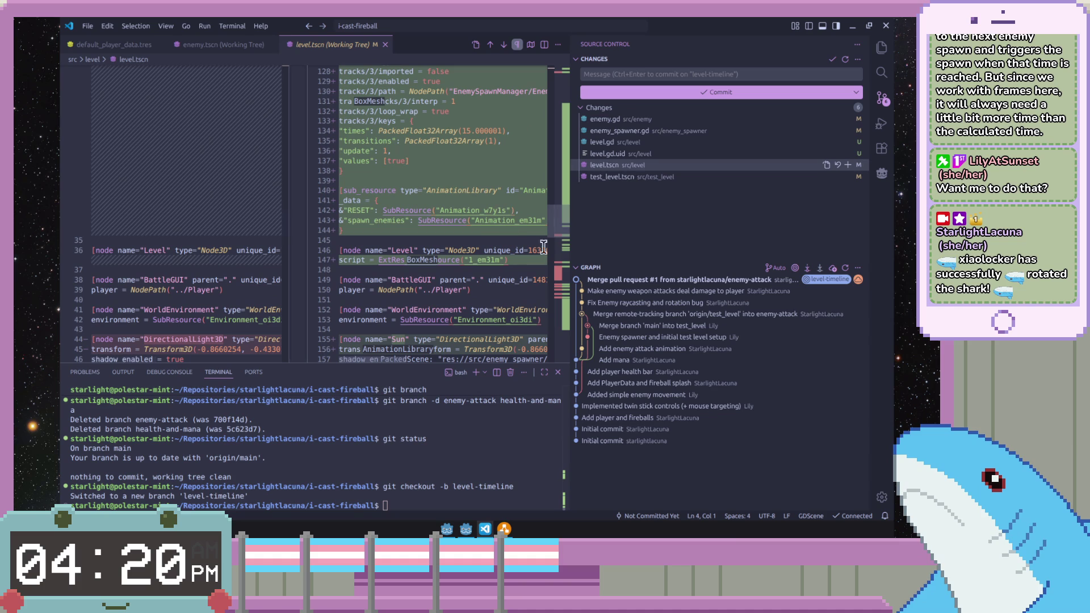
pyautogui.scroll(-1, 555, 241)
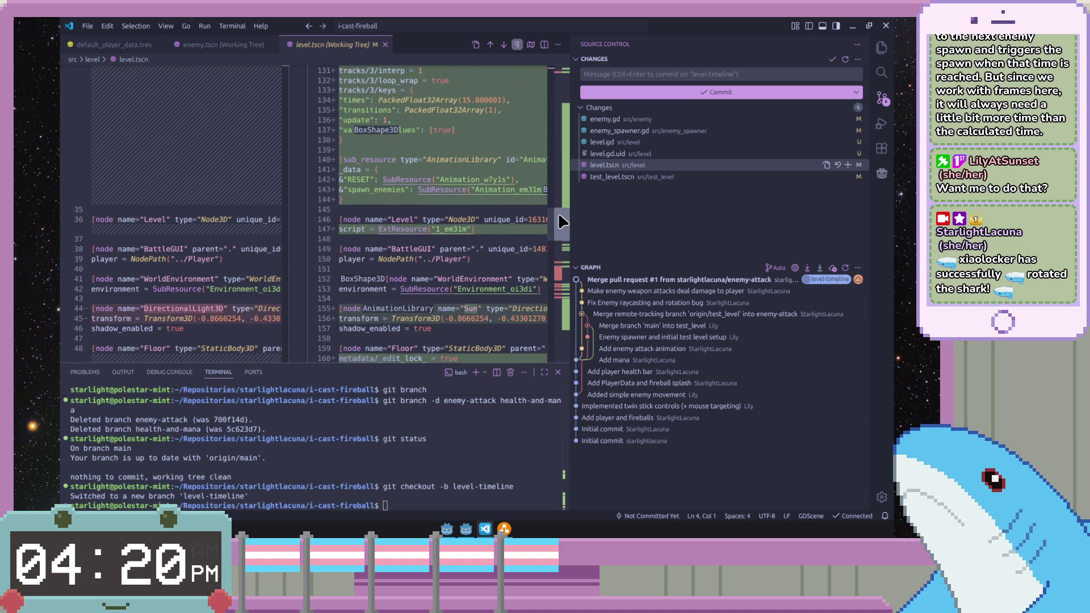
pyautogui.scroll(-2, 562, 223)
pyautogui.scroll(-2, 565, 229)
pyautogui.scroll(-3, 569, 240)
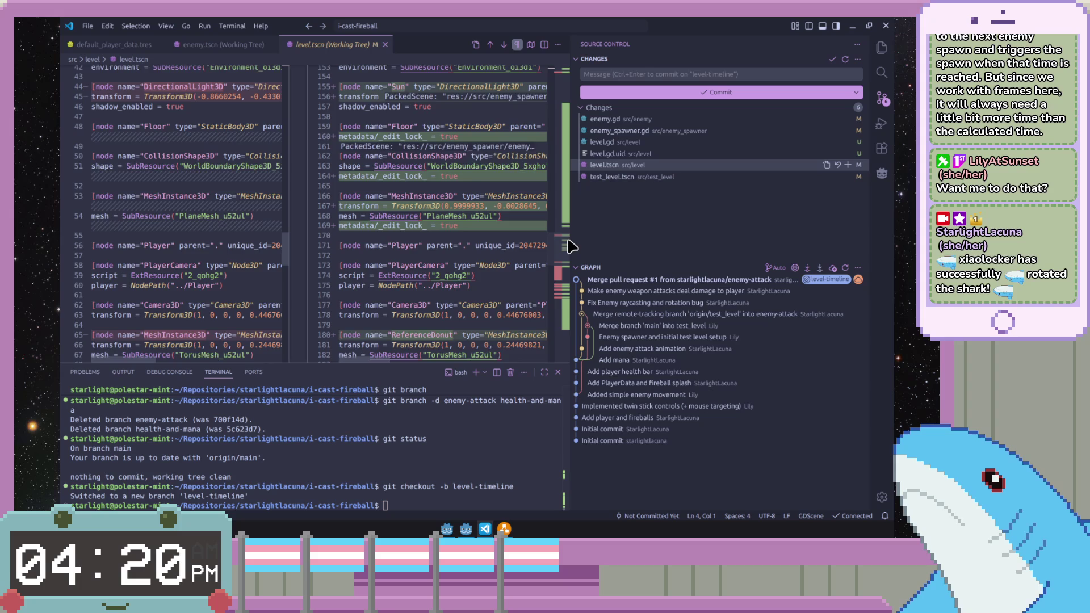
pyautogui.scroll(-3, 571, 252)
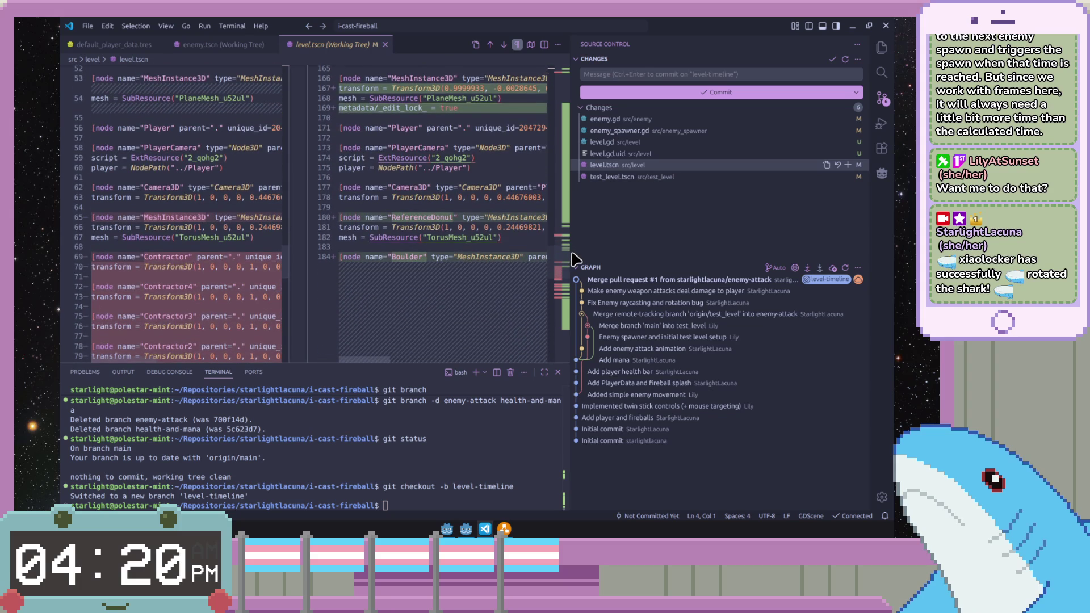
pyautogui.scroll(-1, 573, 260)
pyautogui.scroll(-1, 573, 266)
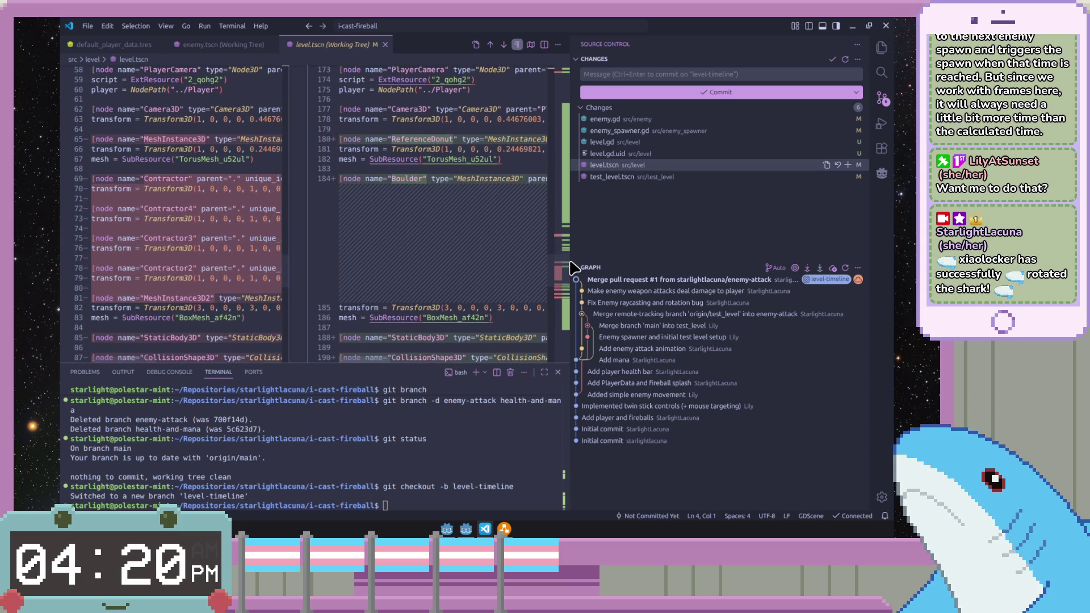
pyautogui.scroll(-2, 573, 270)
pyautogui.scroll(-1, 574, 281)
pyautogui.scroll(-2, 574, 292)
pyautogui.scroll(-1, 577, 302)
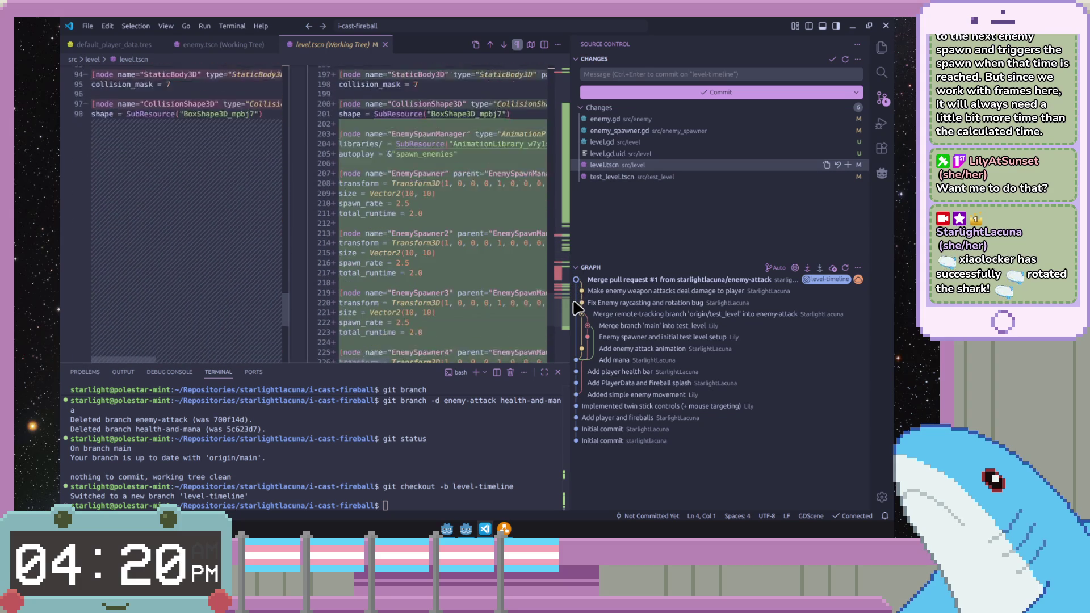
pyautogui.scroll(-1, 575, 308)
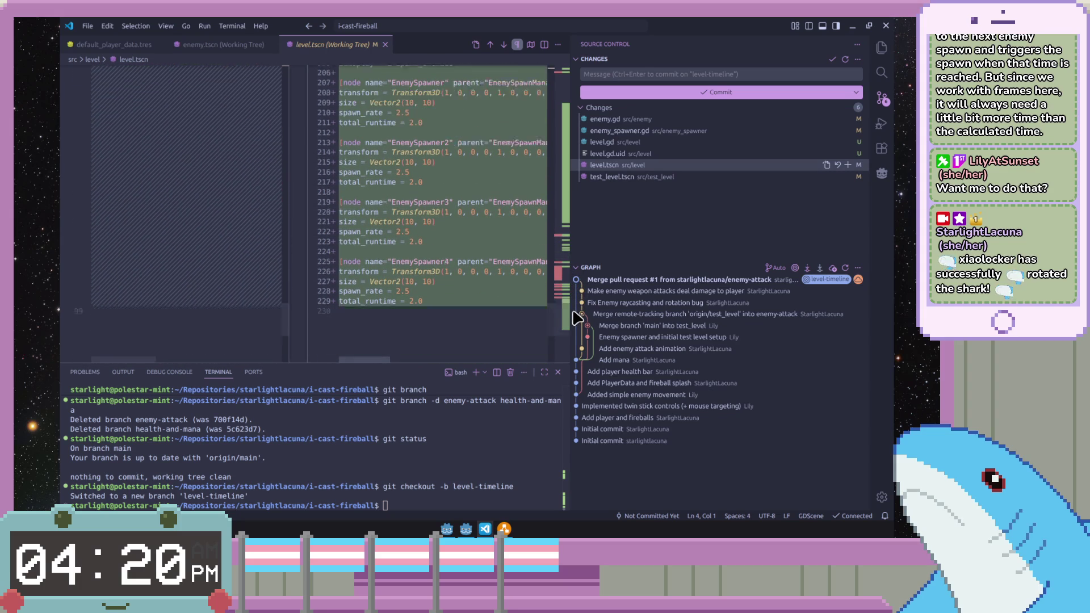
pyautogui.moveTo(576, 311); pyautogui.dragTo(563, 112)
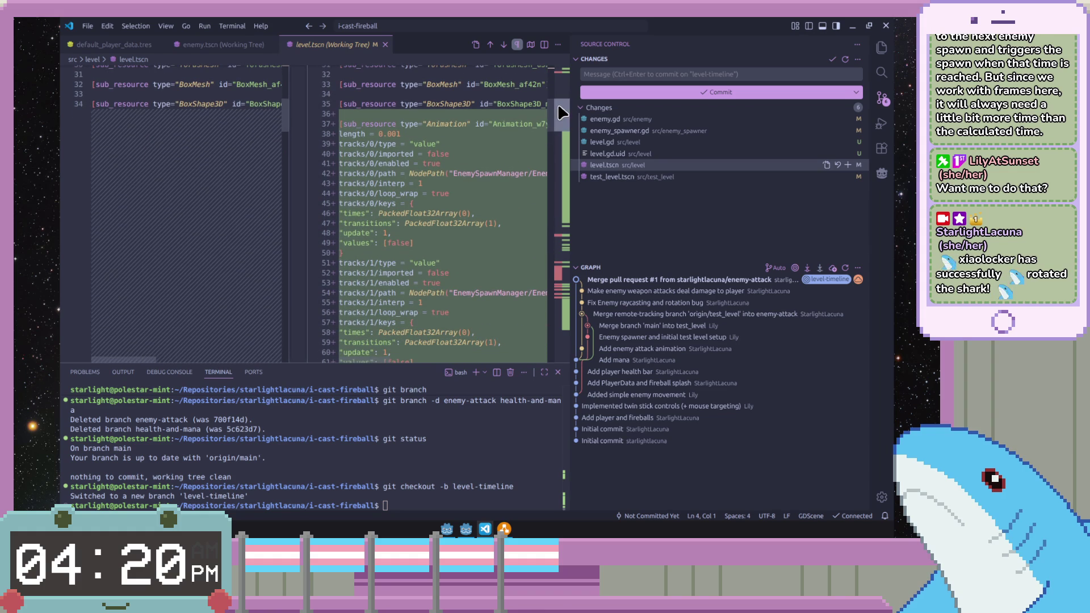
pyautogui.click(596, 177)
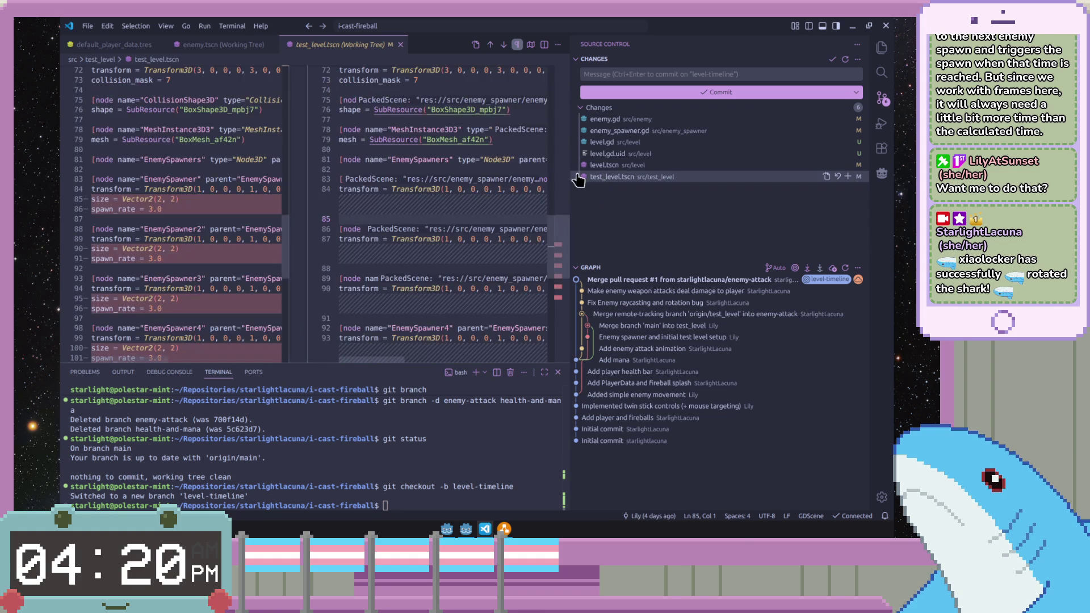
pyautogui.moveTo(560, 224); pyautogui.dragTo(565, 263)
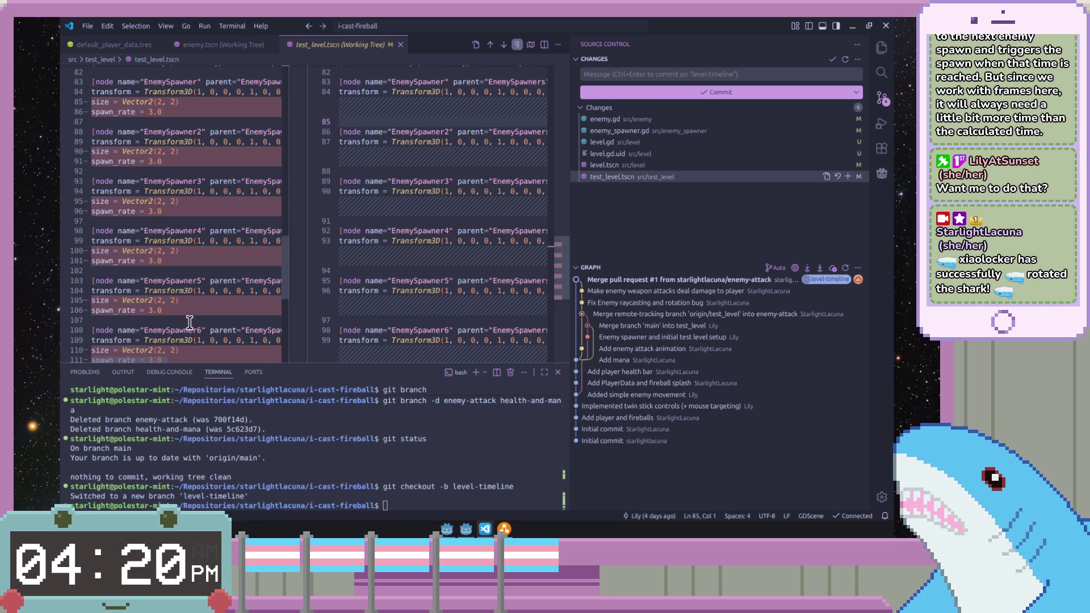
pyautogui.scroll(-2, 191, 316)
pyautogui.scroll(-1, 191, 317)
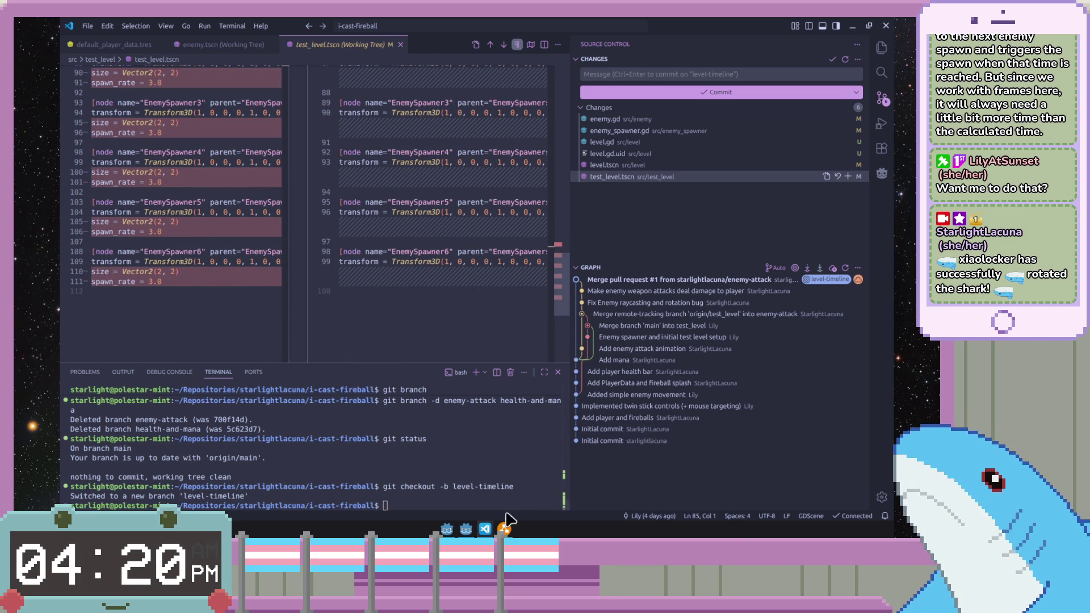
# - Return to the Godot editor after finishing the test_level.tscn diff
pyautogui.click(466, 529)
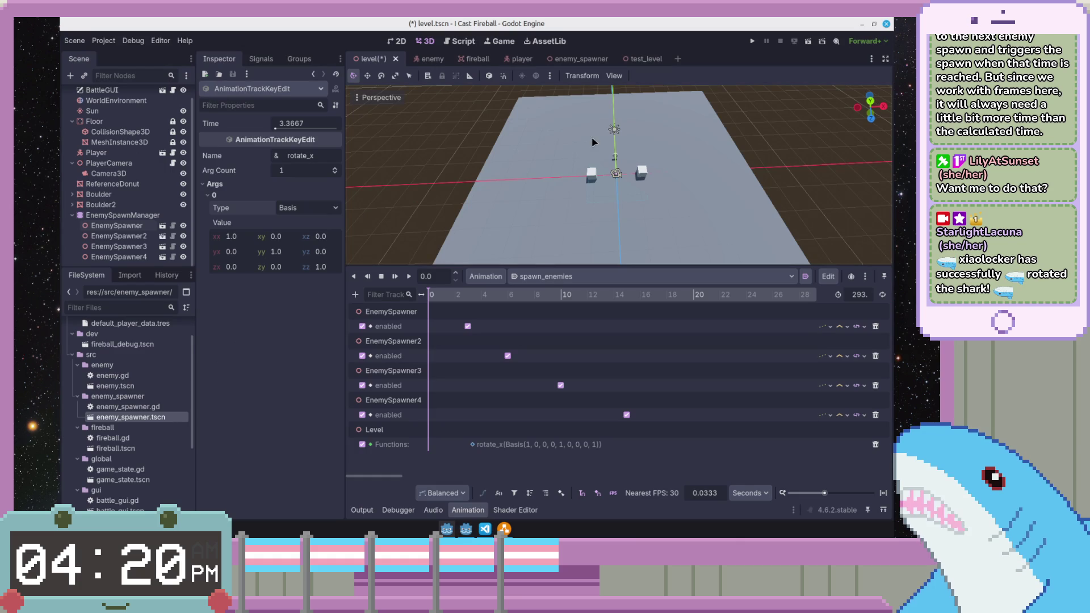
# - Delete the Level Functions track from spawn_enemies, save the level scene, and switch to test_level
pyautogui.hotkey('ctrl', 's')
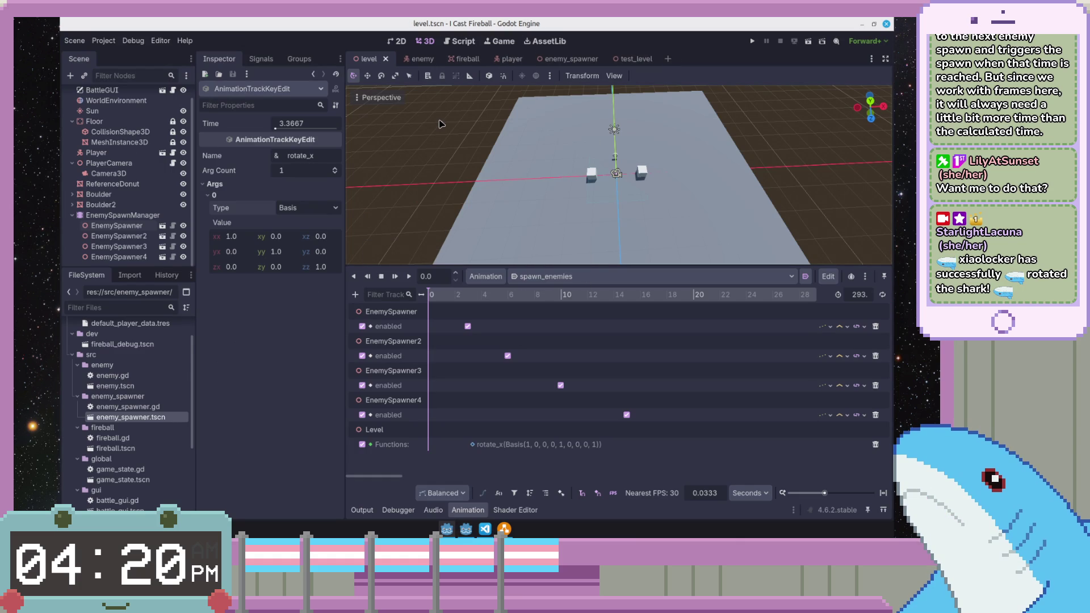
pyautogui.click(876, 443)
pyautogui.hotkey('ctrl', 's')
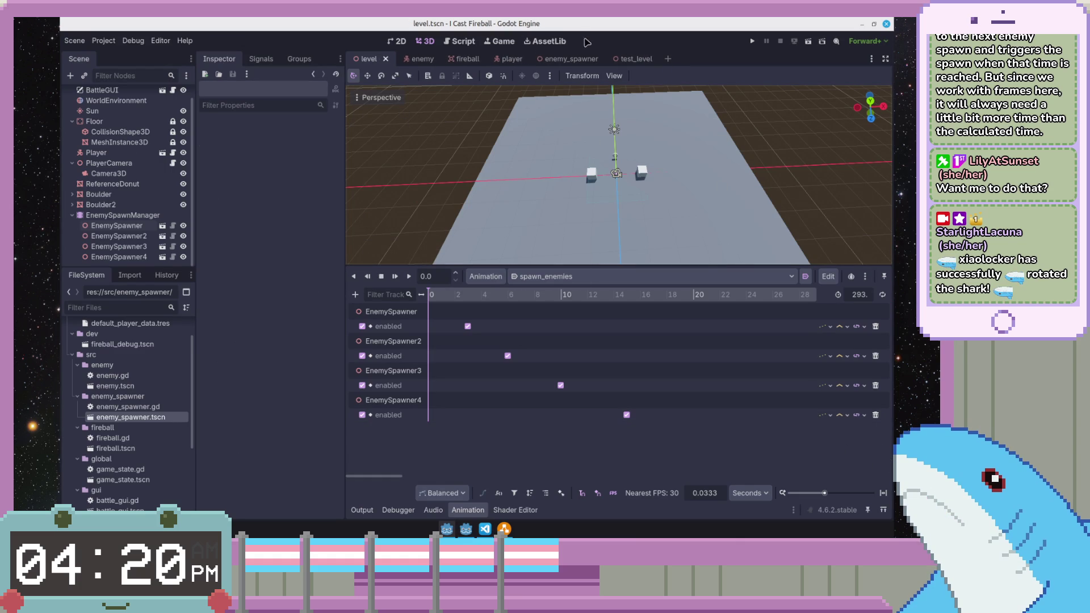
pyautogui.click(630, 59)
pyautogui.scroll(-2, 142, 173)
pyautogui.scroll(-2, 136, 197)
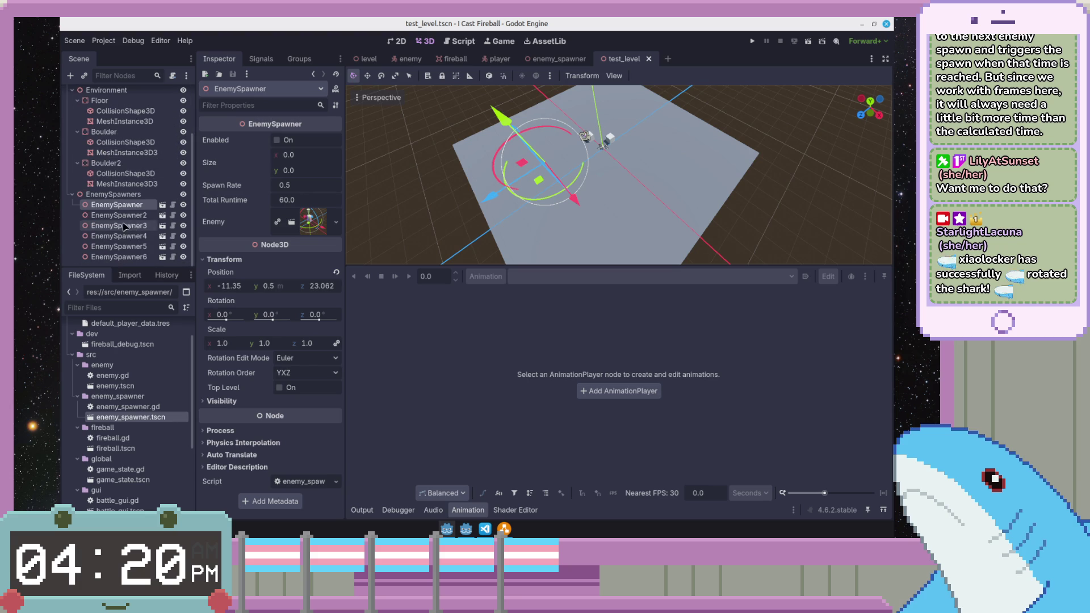
# - Give EnemySpawner a 2×2 size and spawn rate 3.0, briefly checking the other project window
pyautogui.click(304, 159)
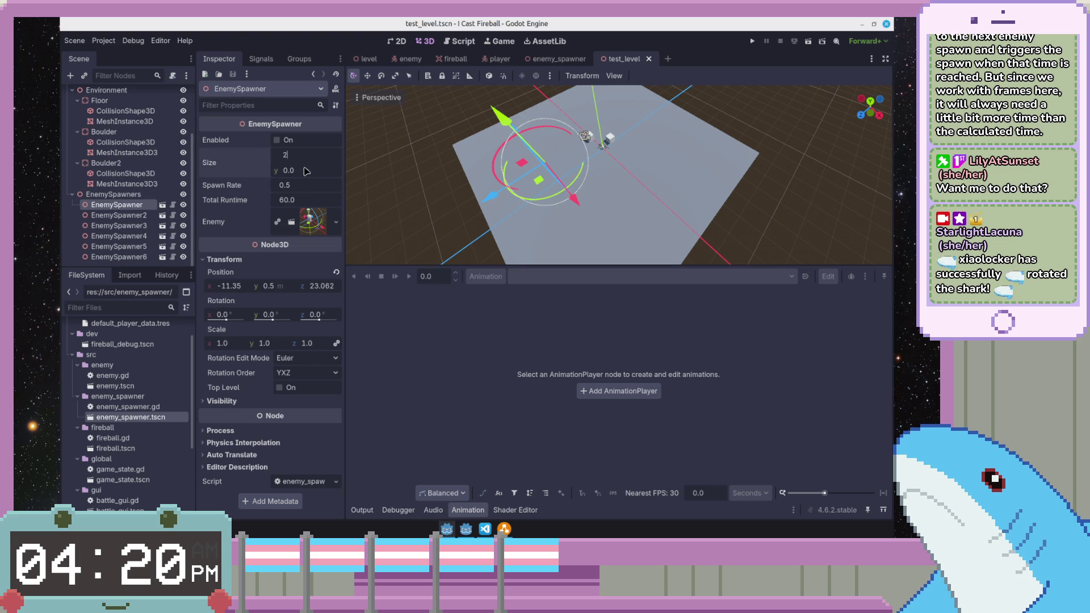
pyautogui.click(303, 170)
pyautogui.write('2')
pyautogui.click(305, 189)
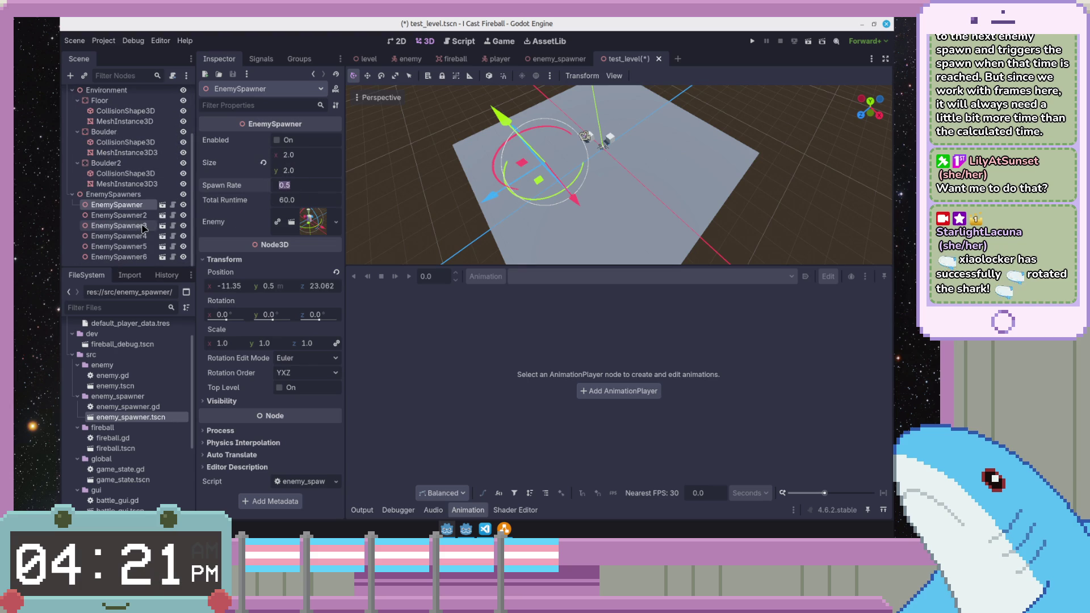
pyautogui.hotkey('alt', 'Tab')
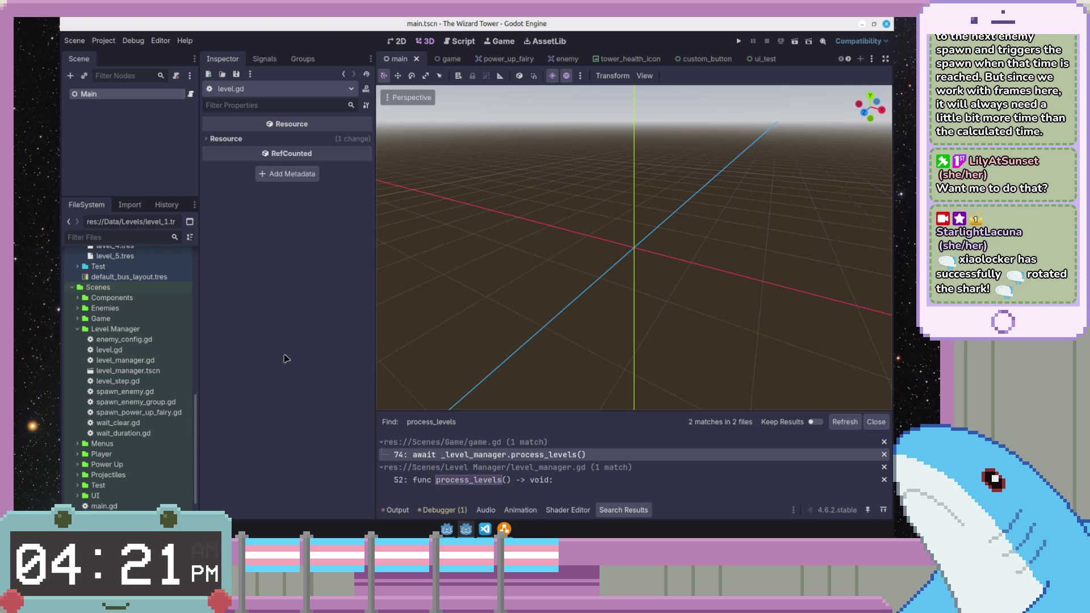
pyautogui.hotkey('alt', 'Tab')
pyautogui.hotkey('alt', 'Tab')
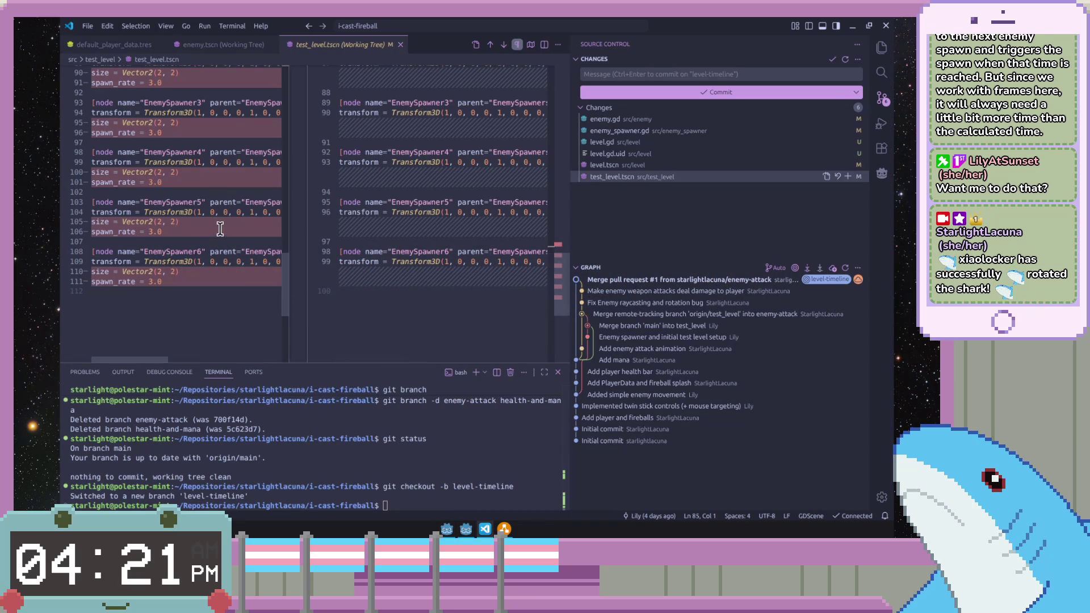
pyautogui.hotkey('alt', 'Tab')
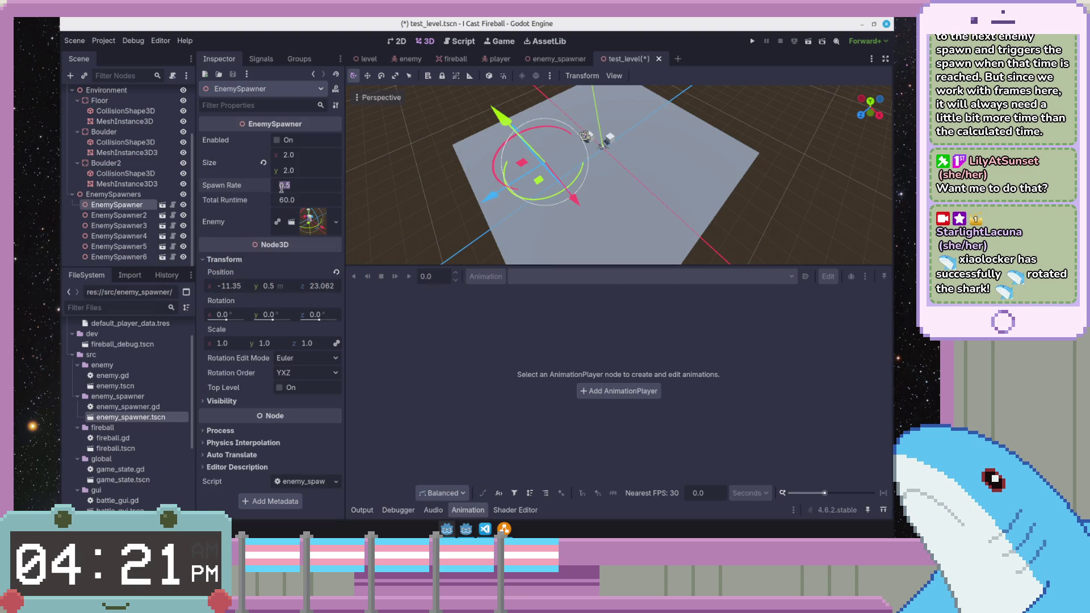
# - Set EnemySpawner2 and EnemySpawner3 to 2×2 size with spawn rate 3.0
pyautogui.click(136, 216)
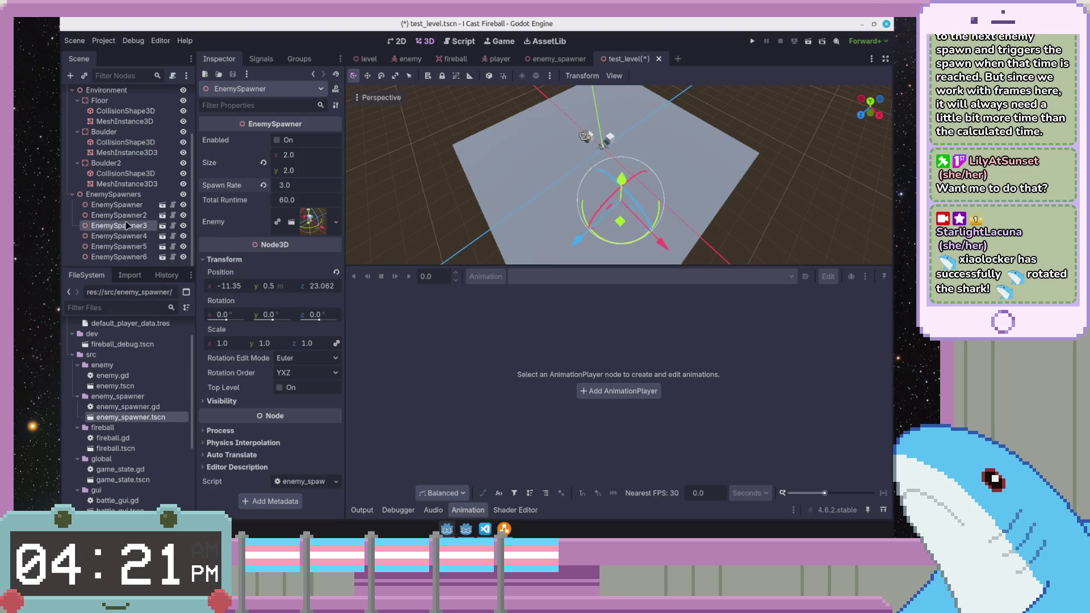
pyautogui.click(316, 186)
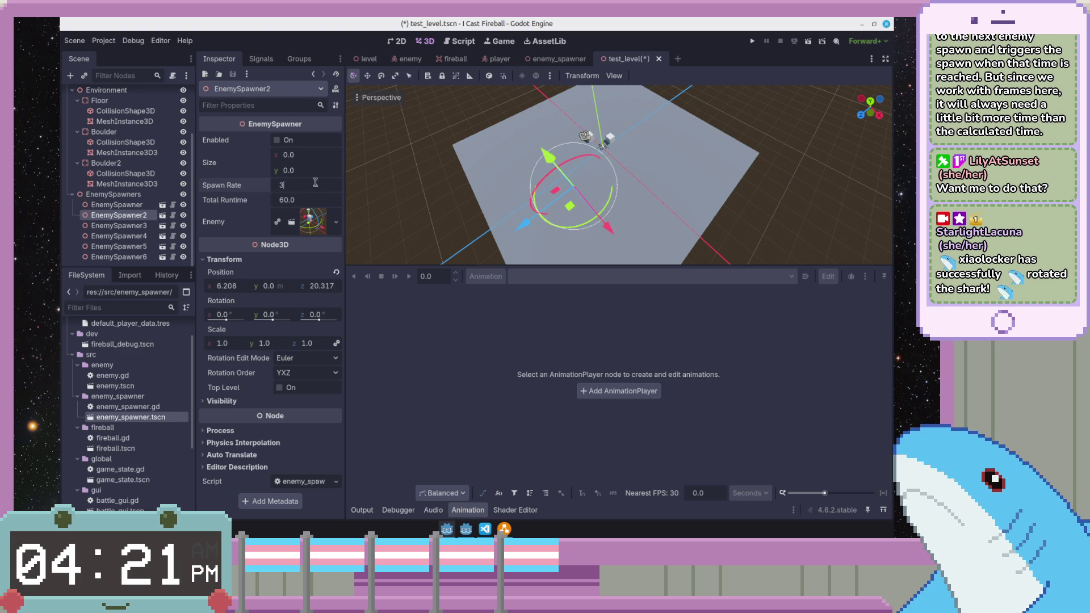
pyautogui.click(305, 158)
pyautogui.write('2')
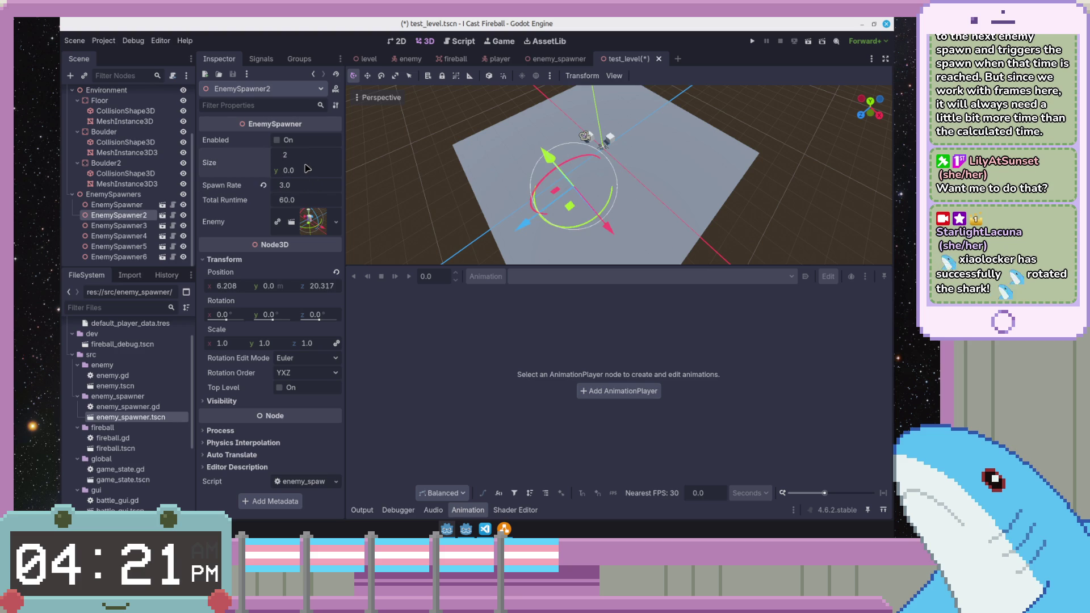
pyautogui.click(119, 226)
pyautogui.click(298, 156)
pyautogui.write('2')
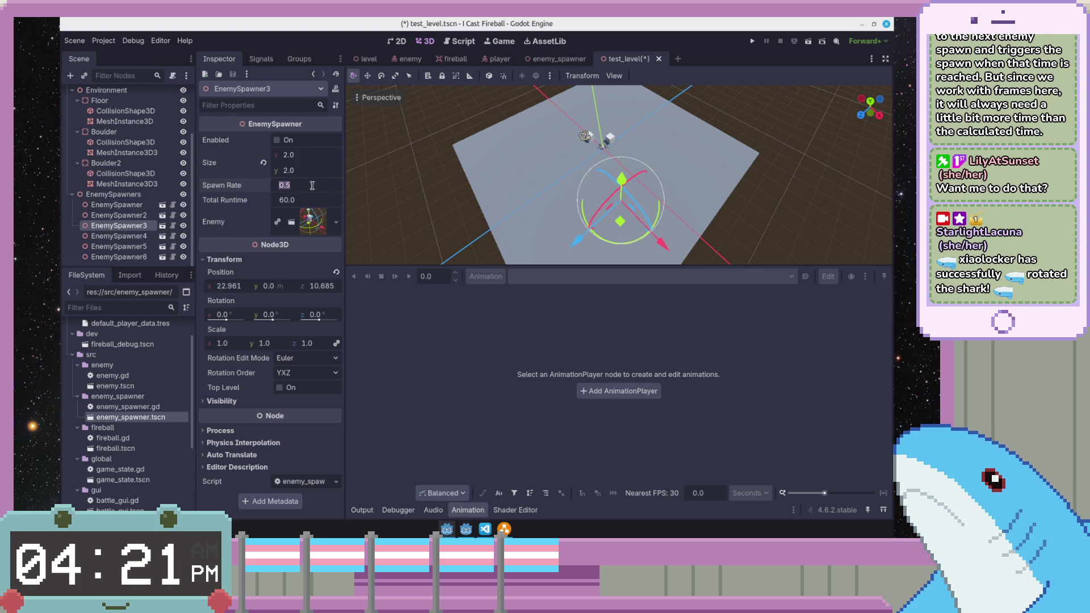
# - Set EnemySpawner4, 5 and 6 to a 2×2 size, then reselect EnemySpawner3
pyautogui.click(128, 236)
pyautogui.click(313, 154)
pyautogui.write('2')
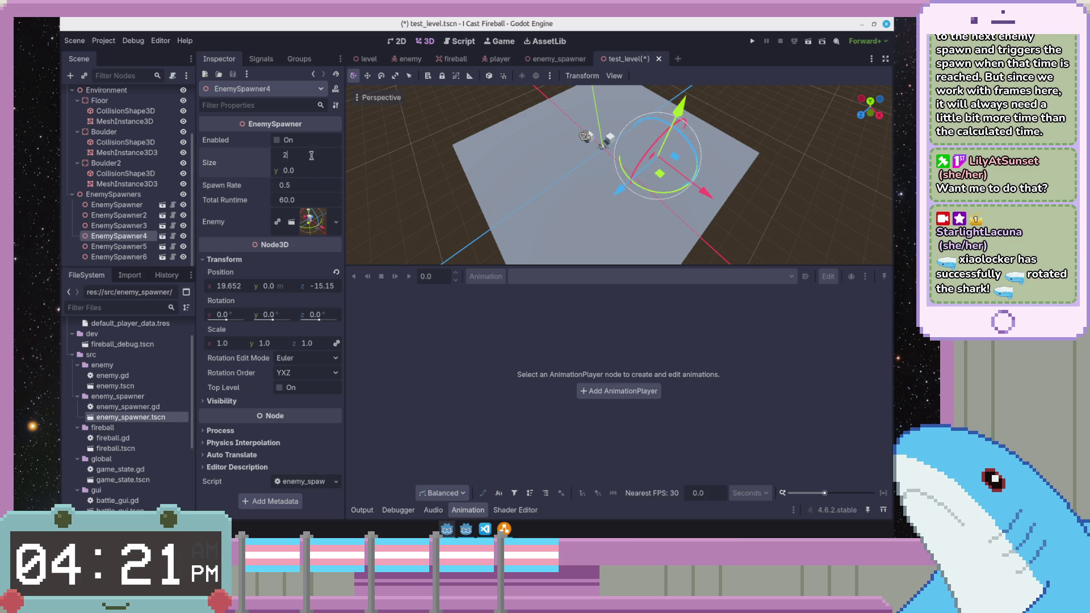
pyautogui.write('2')
pyautogui.press('Return')
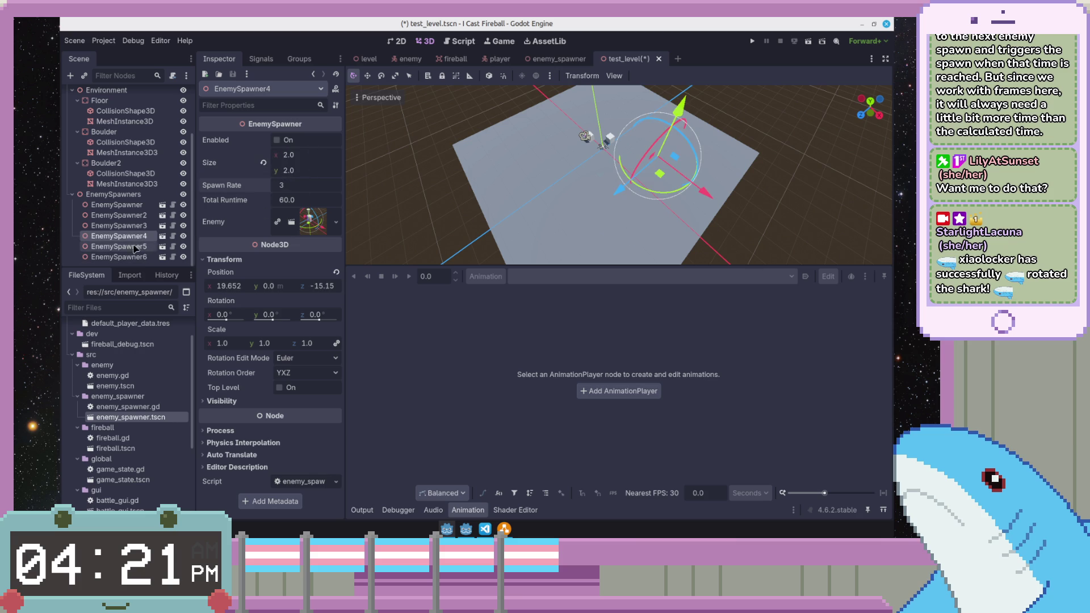
pyautogui.click(119, 245)
pyautogui.click(290, 155)
pyautogui.write('2')
pyautogui.press('Return')
pyautogui.click(119, 256)
pyautogui.click(307, 156)
pyautogui.write('2')
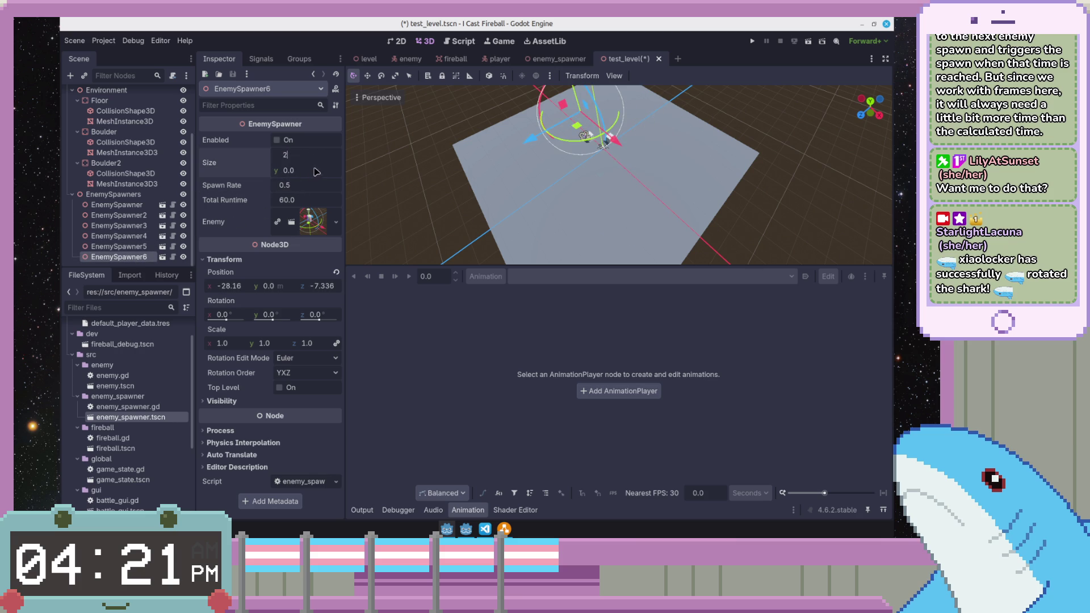
pyautogui.press('Return')
pyautogui.click(119, 226)
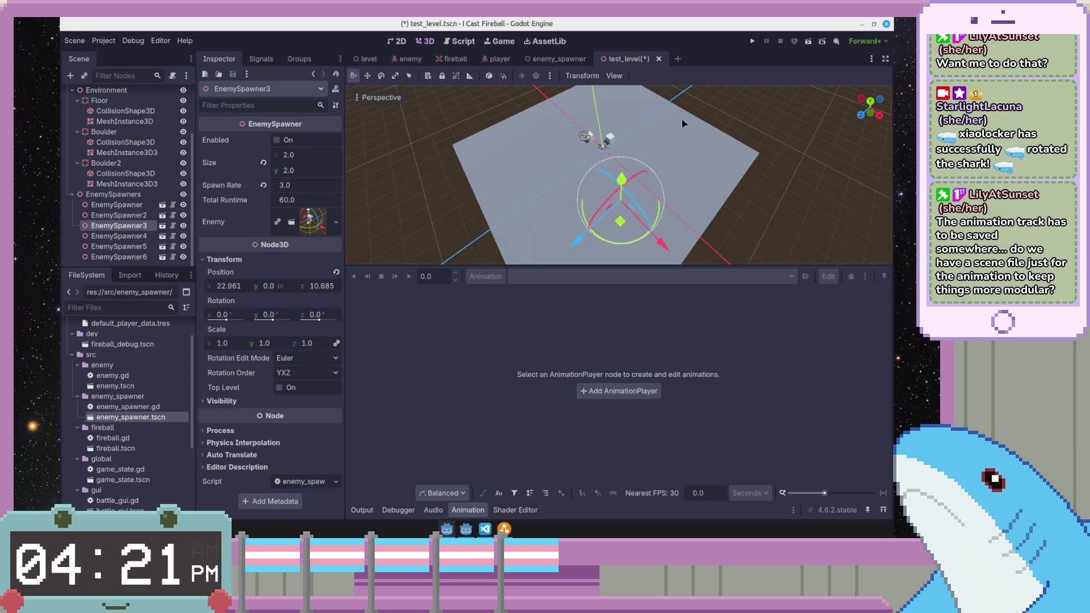
# - Save test_level.tscn with the updated spawner settings
pyautogui.hotkey('ctrl', 's')
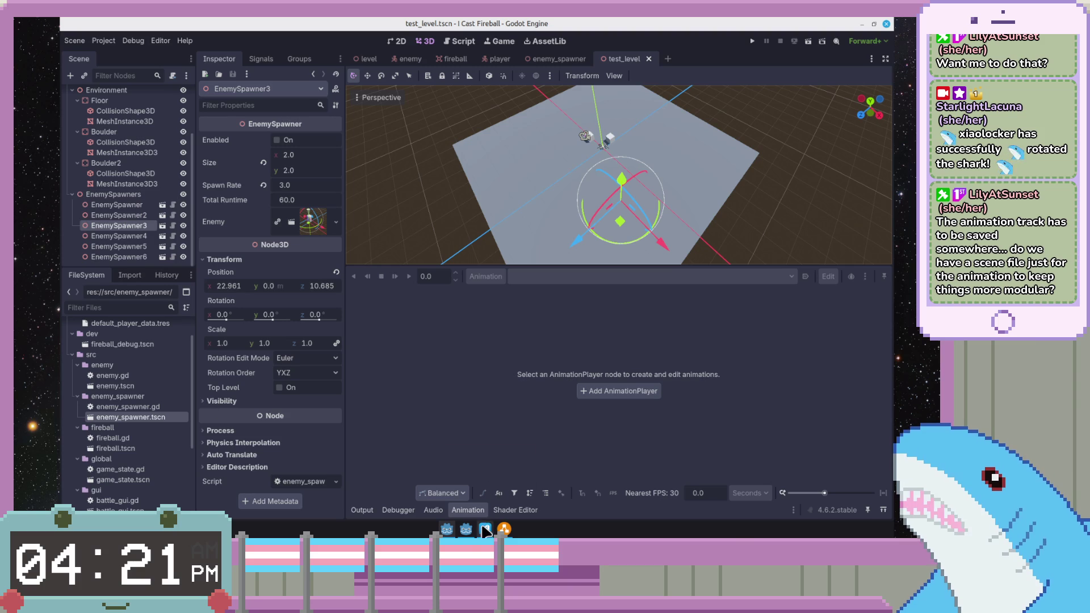
# - Review the level.gd, level.tscn, enemy_spawner.gd and enemy.gd diffs in VS Code, then return to Godot's Script editor
pyautogui.click(486, 528)
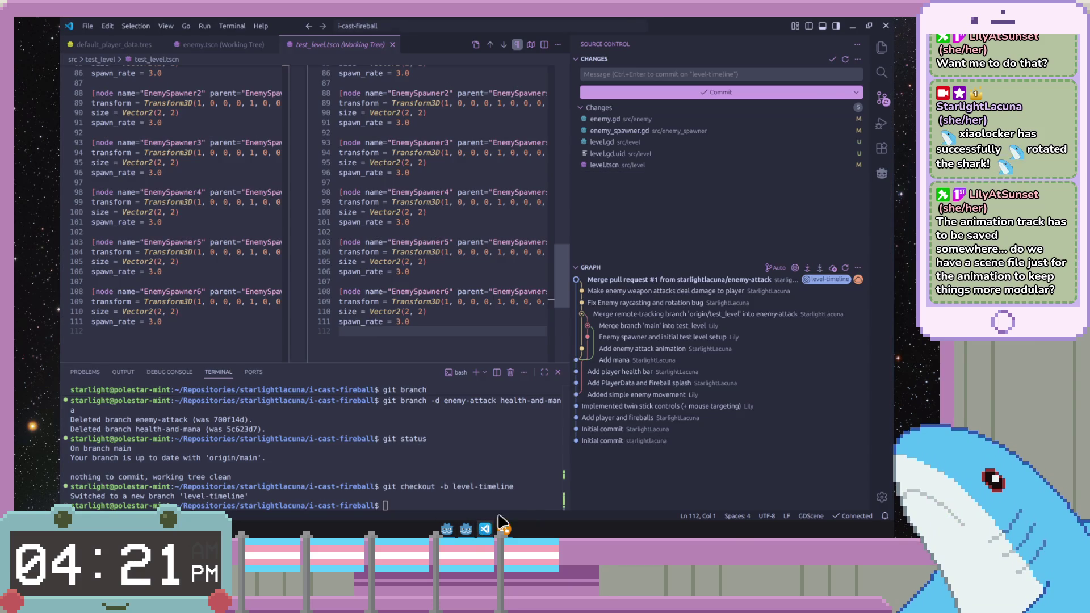
pyautogui.click(682, 142)
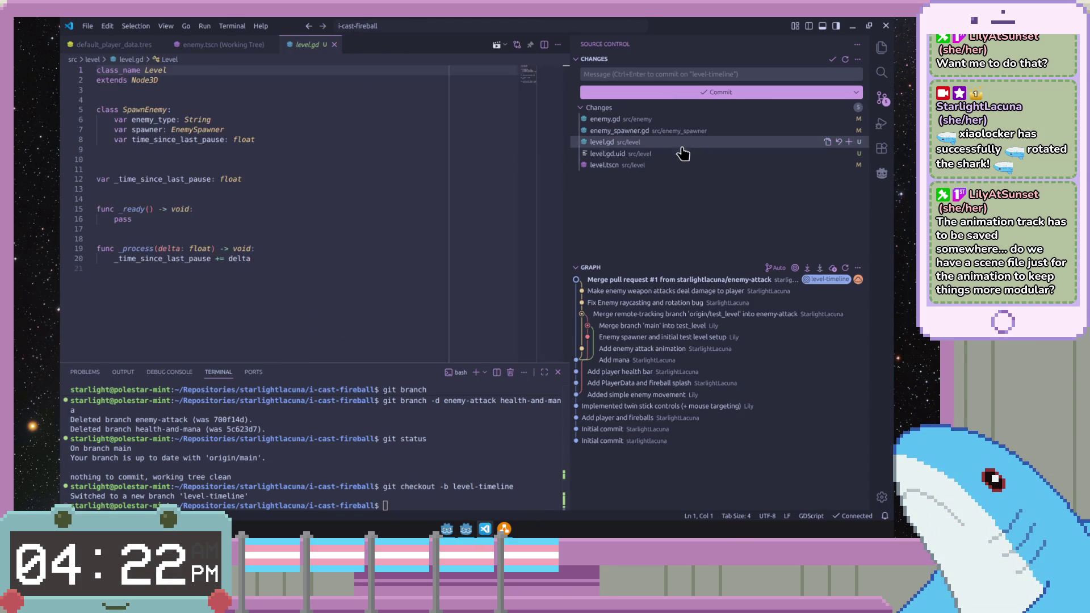
pyautogui.click(678, 165)
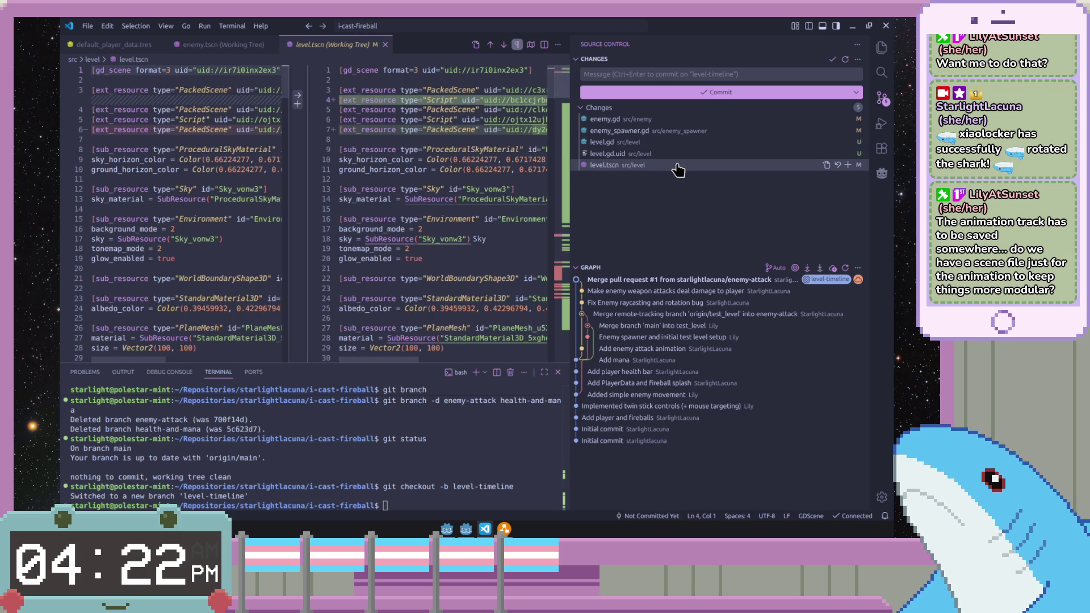
pyautogui.moveTo(648, 131)
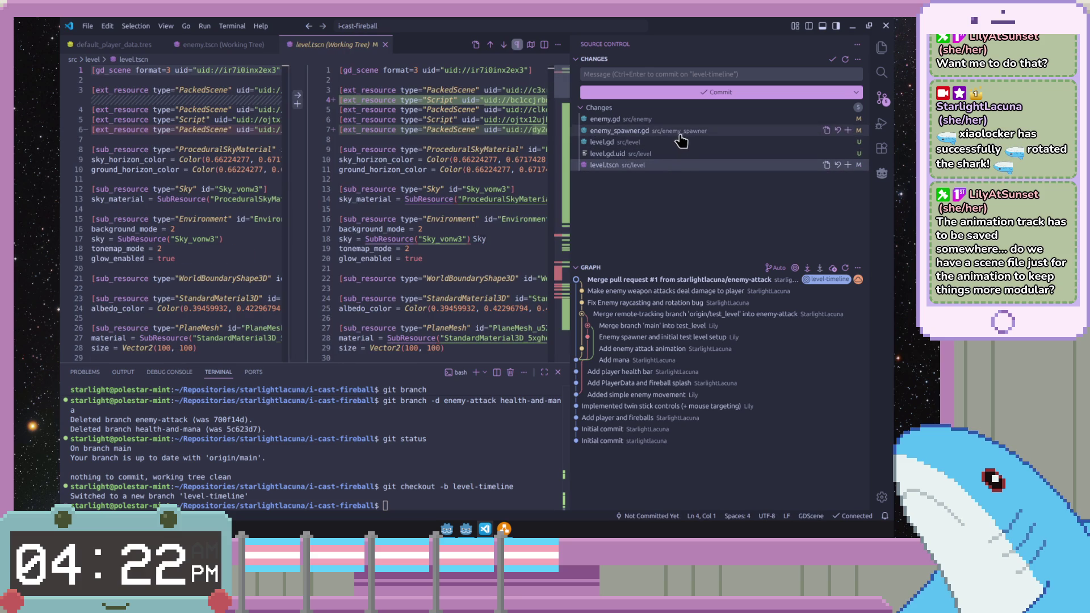
pyautogui.click(677, 135)
pyautogui.click(674, 124)
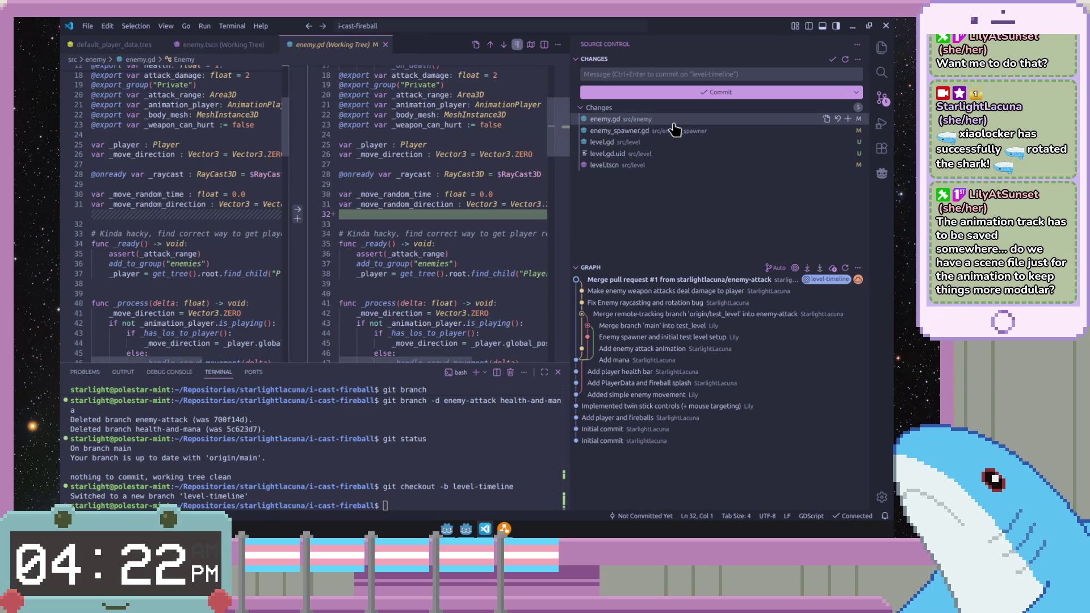
pyautogui.click(448, 530)
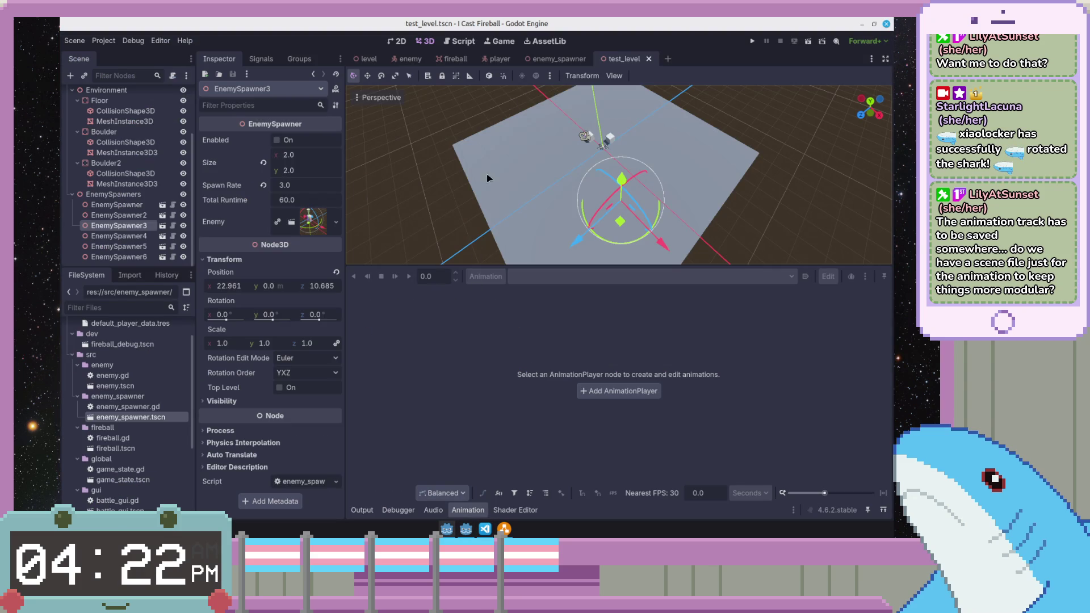
pyautogui.click(459, 41)
# - Delete the SpawnEnemy class block from level.gd
pyautogui.click(612, 167)
pyautogui.press('Escape')
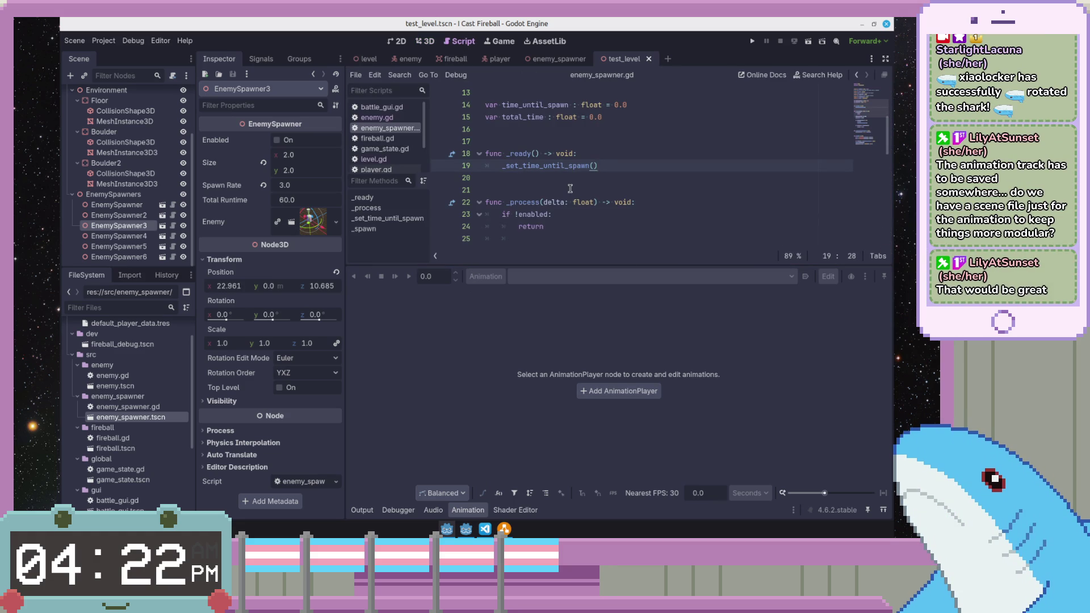
pyautogui.scroll(4, 569, 188)
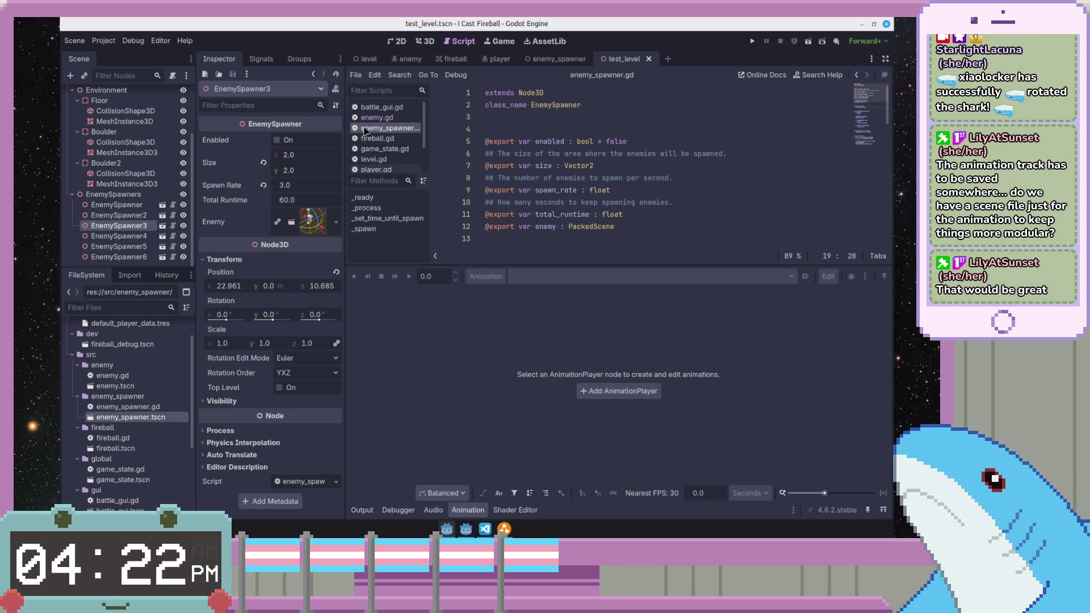
pyautogui.click(373, 159)
pyautogui.press('Up')
pyautogui.scroll(-1, 583, 157)
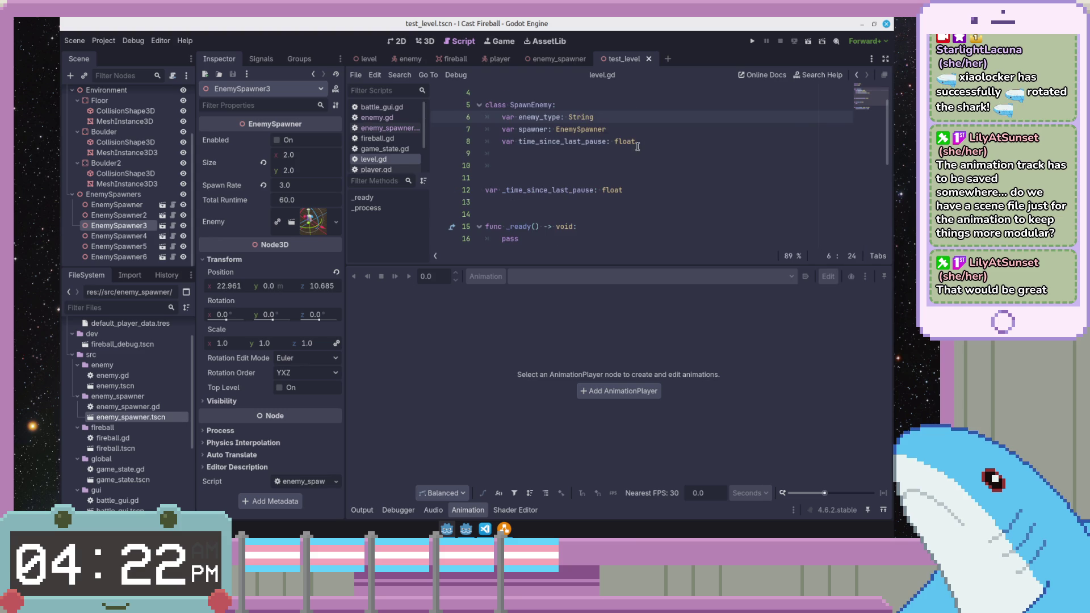
pyautogui.scroll(1, 637, 145)
pyautogui.moveTo(620, 206); pyautogui.dragTo(659, 114)
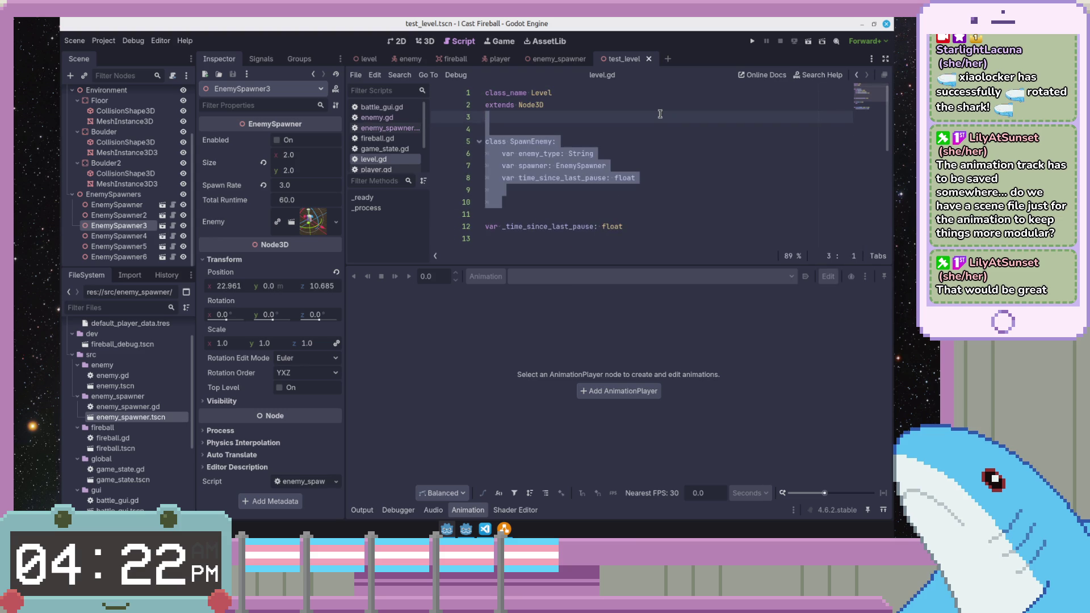
pyautogui.press('Delete')
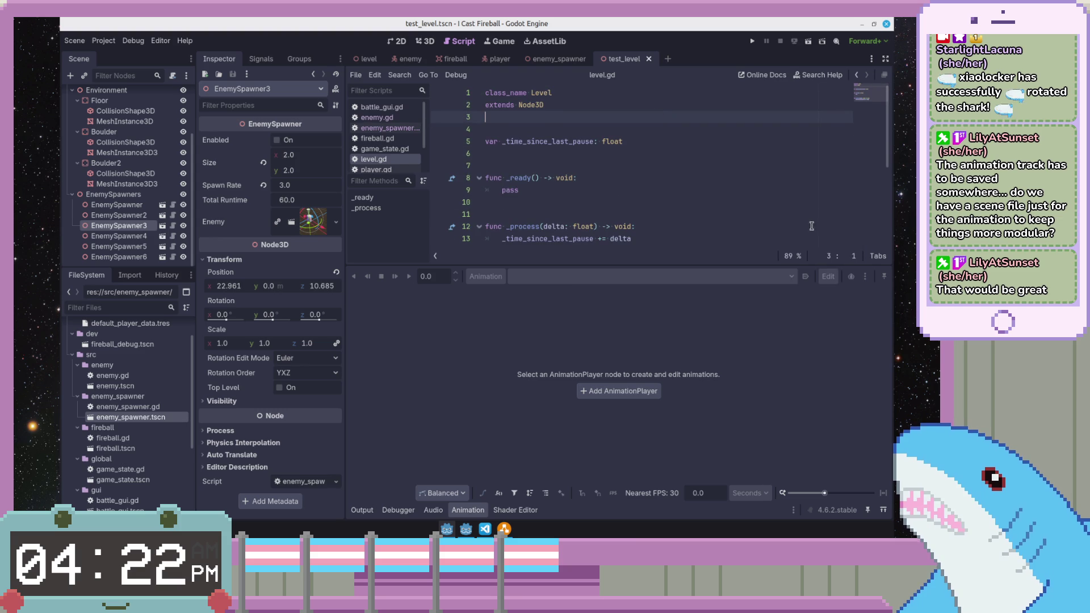
pyautogui.hotkey('ctrl', 'z')
pyautogui.hotkey('ctrl', 'shift', 'z')
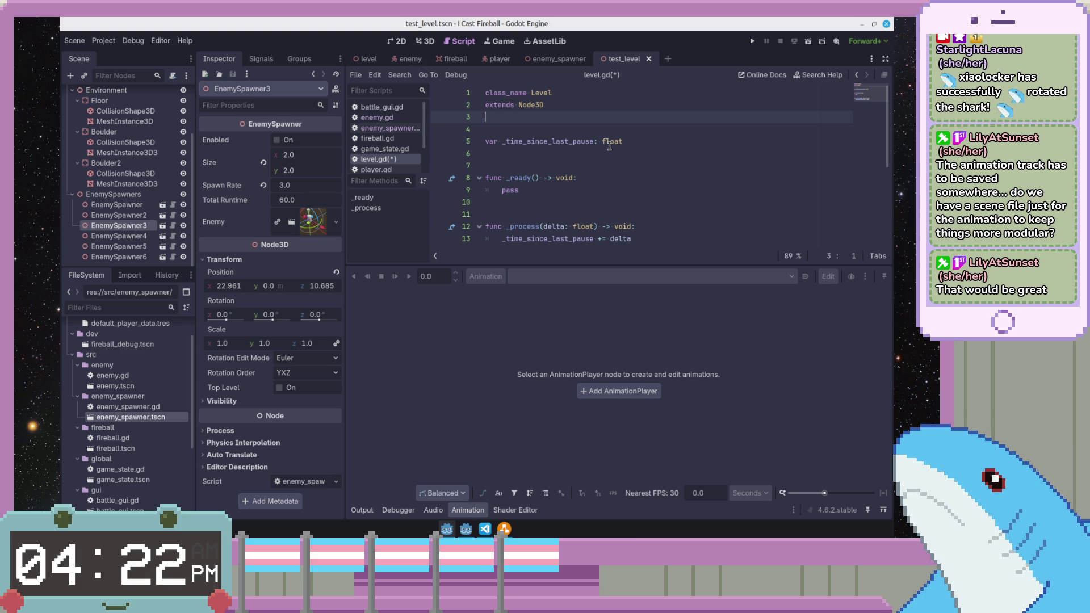
# - Strip the _ready and _process bodies in level.gd down to empty functions
pyautogui.click(617, 213)
pyautogui.moveTo(627, 189); pyautogui.dragTo(633, 174)
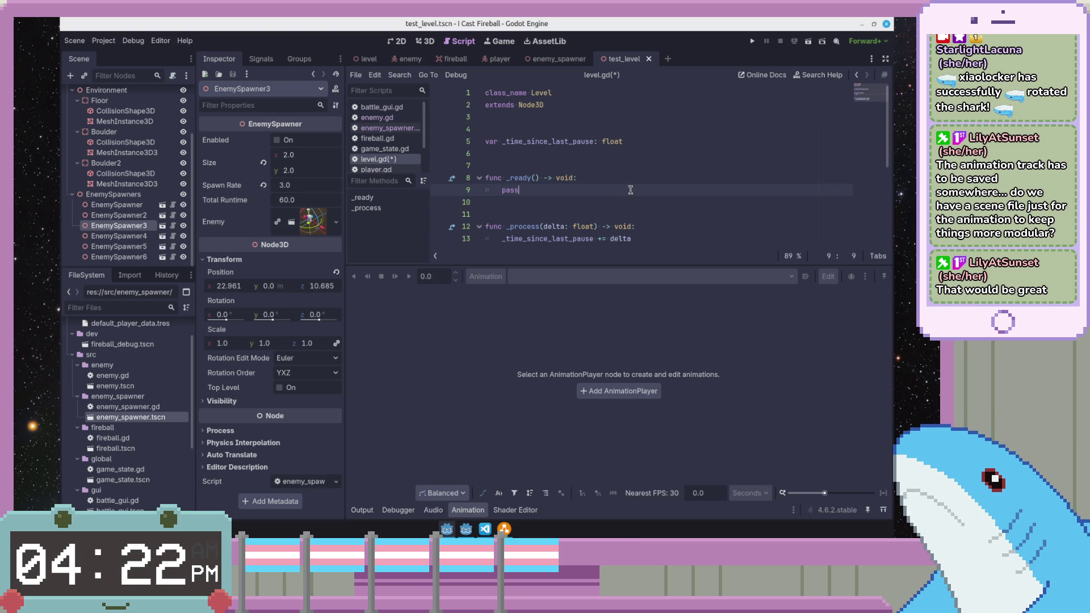
pyautogui.click(659, 226)
pyautogui.scroll(-1, 654, 213)
pyautogui.moveTo(650, 203); pyautogui.dragTo(655, 193)
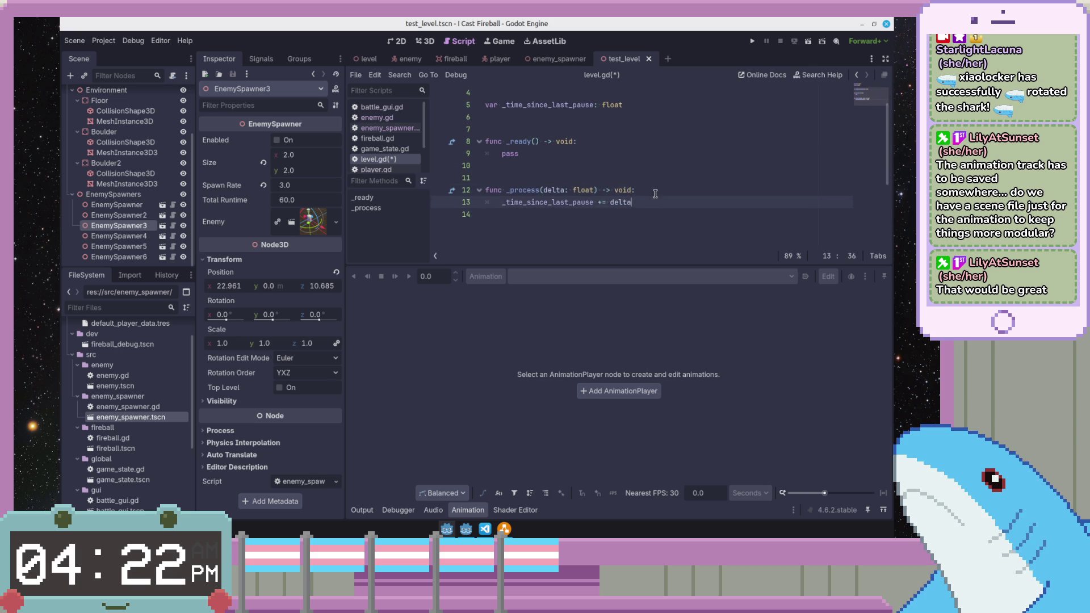
pyautogui.press('Delete')
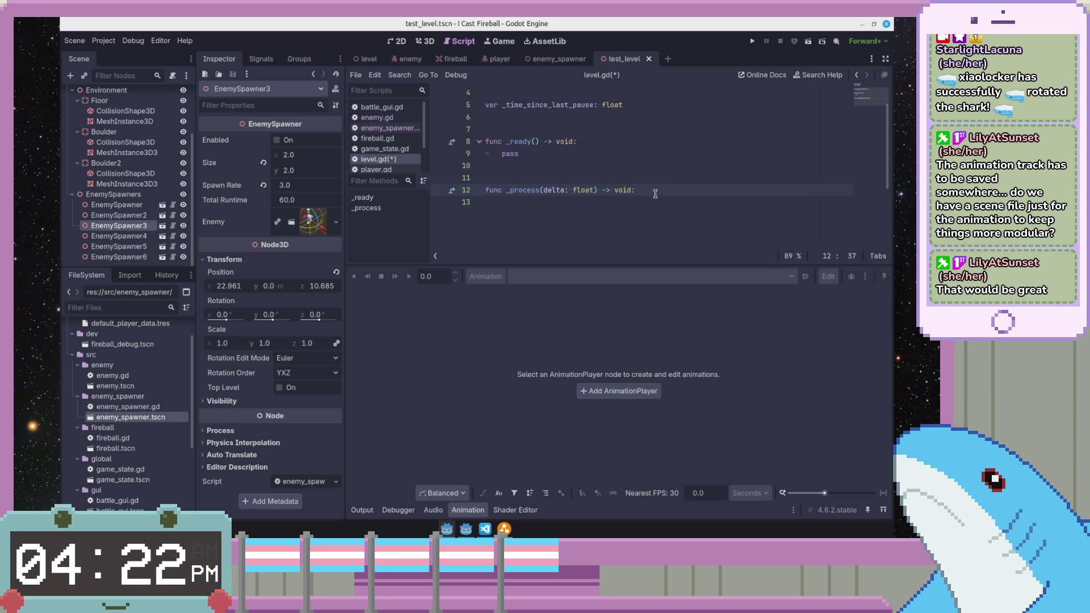
pyautogui.press('Return')
pyautogui.hotkey('ctrl', 'z')
pyautogui.hotkey('ctrl', 'z')
pyautogui.hotkey('ctrl', 'z')
pyautogui.hotkey('ctrl', 'z')
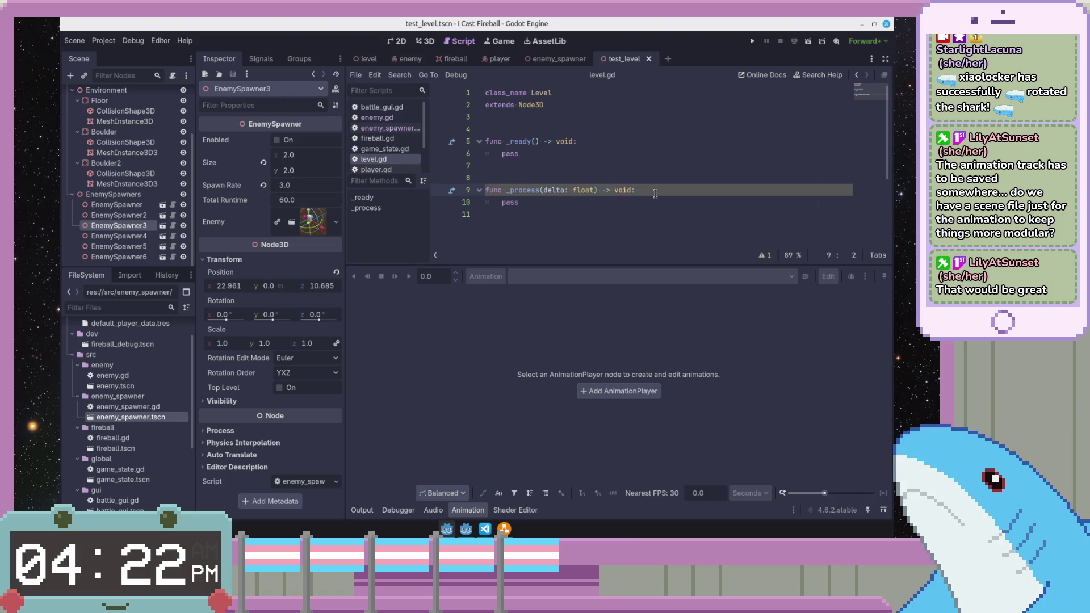
pyautogui.click(640, 179)
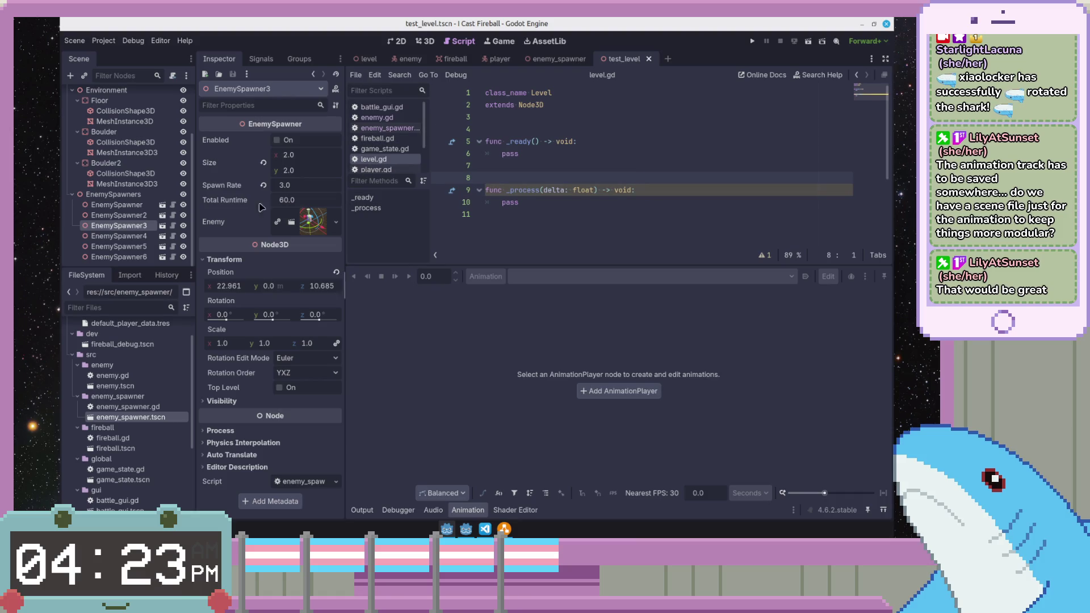
pyautogui.scroll(-3, 375, 162)
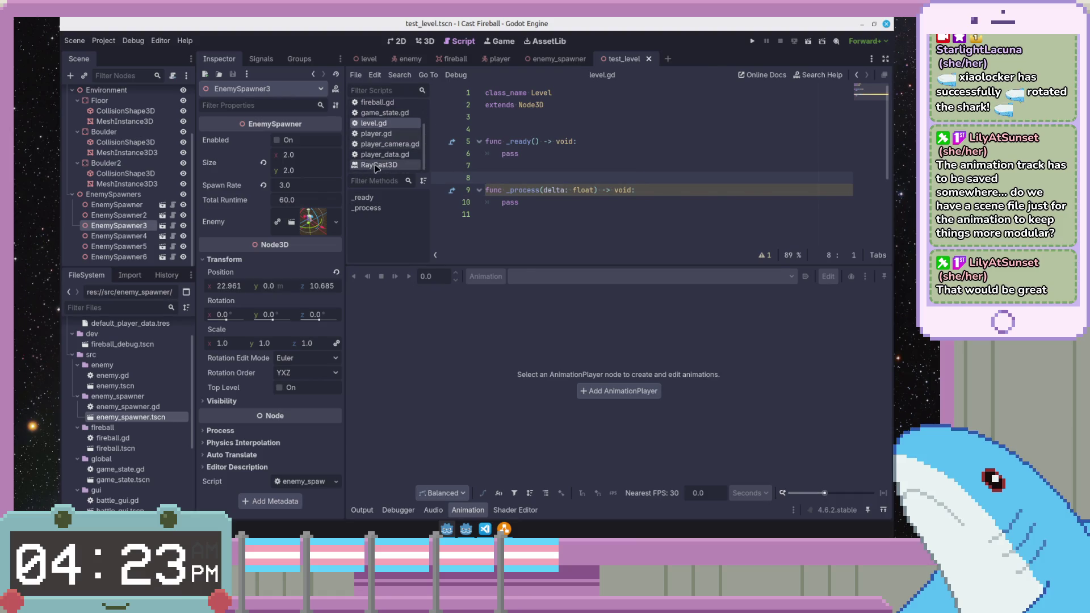
# - Close all open scripts and docs, select the Test_Level root, and switch to VS Code
pyautogui.click(375, 166)
pyautogui.rightClick(376, 167)
pyautogui.click(409, 218)
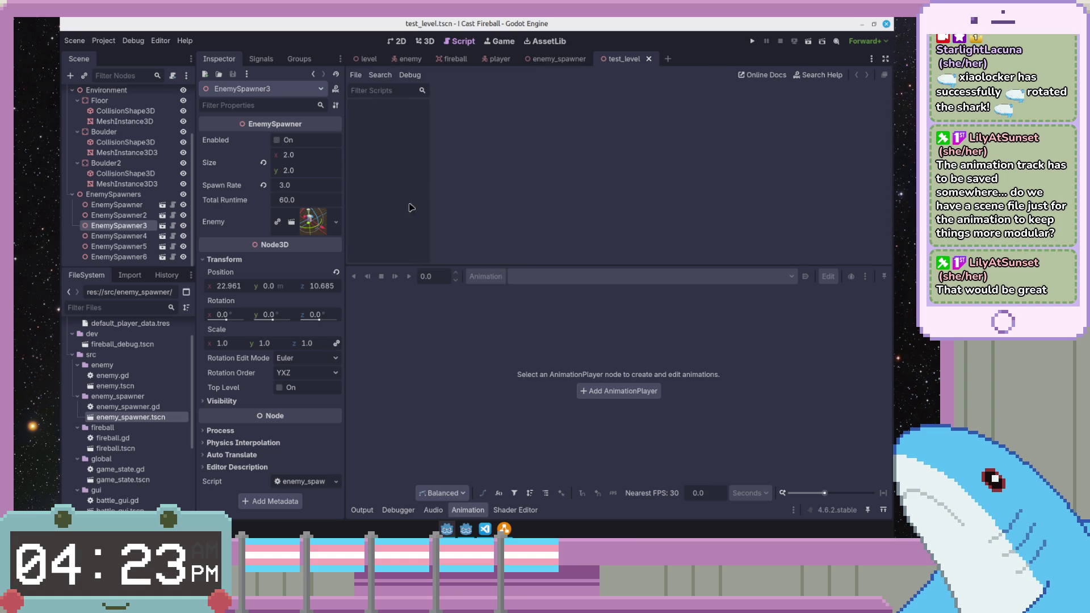
pyautogui.scroll(3, 119, 154)
pyautogui.click(118, 94)
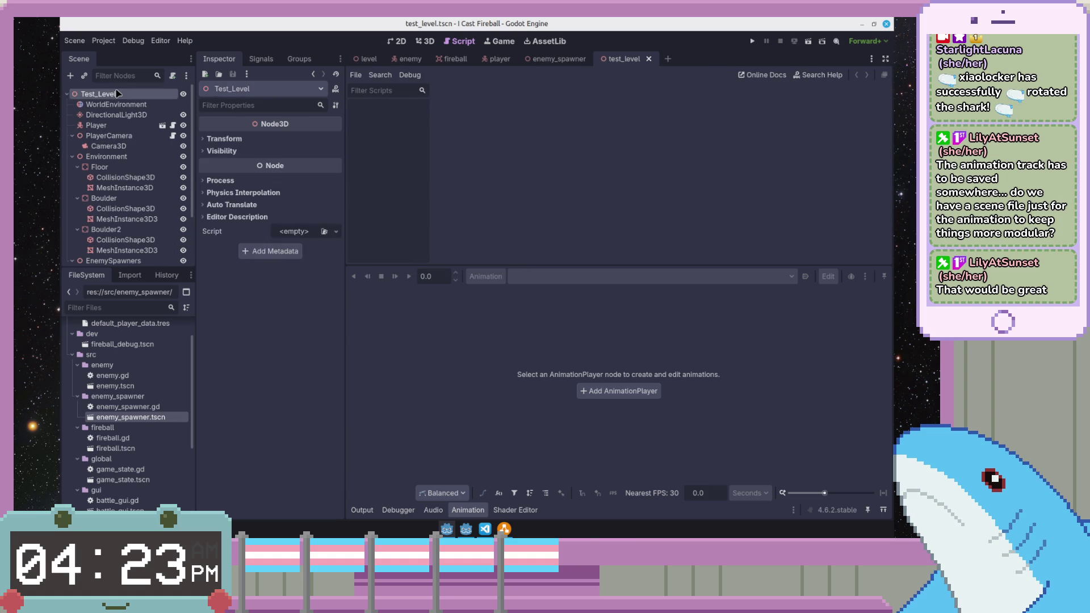
pyautogui.click(484, 529)
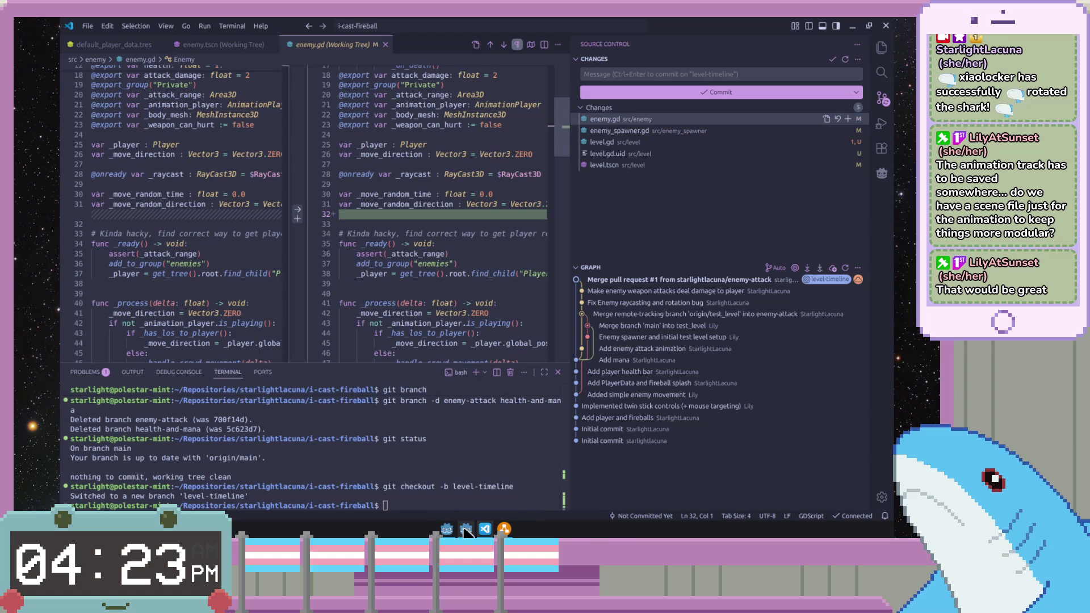
# - Review the enemy_spawner.gd, level.gd and level.tscn diffs, then move to the commit message box
pyautogui.click(358, 281)
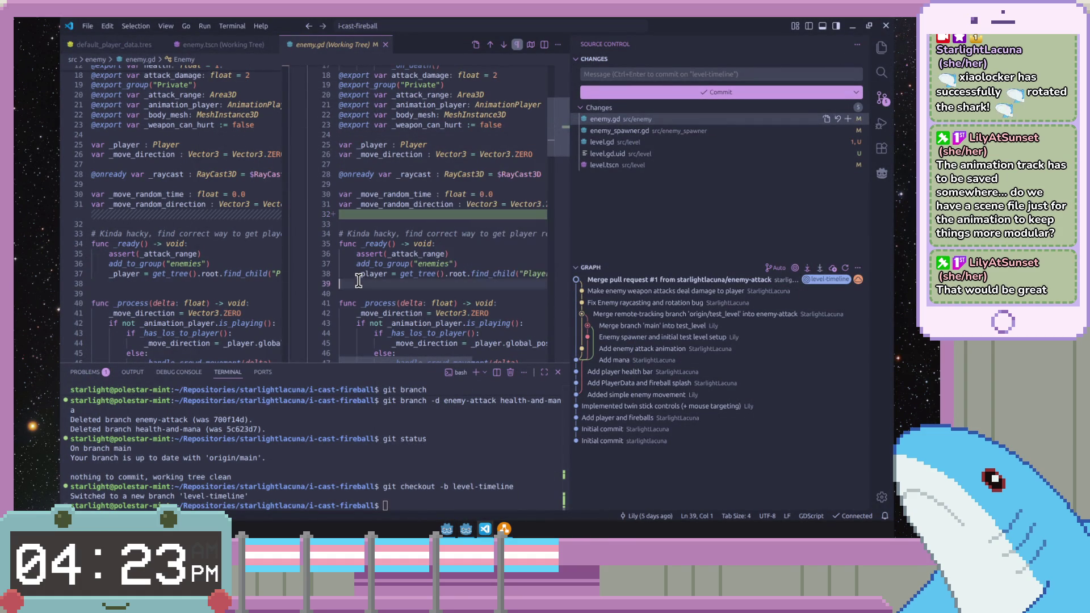
pyautogui.scroll(-5, 469, 322)
pyautogui.scroll(5, 475, 269)
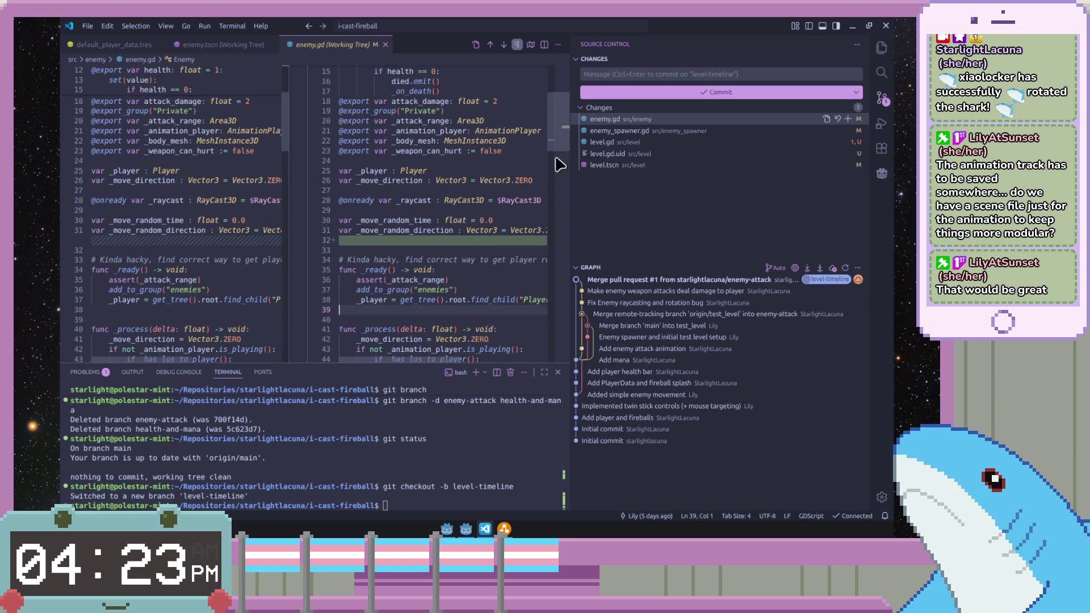
pyautogui.click(644, 131)
pyautogui.scroll(-3, 579, 154)
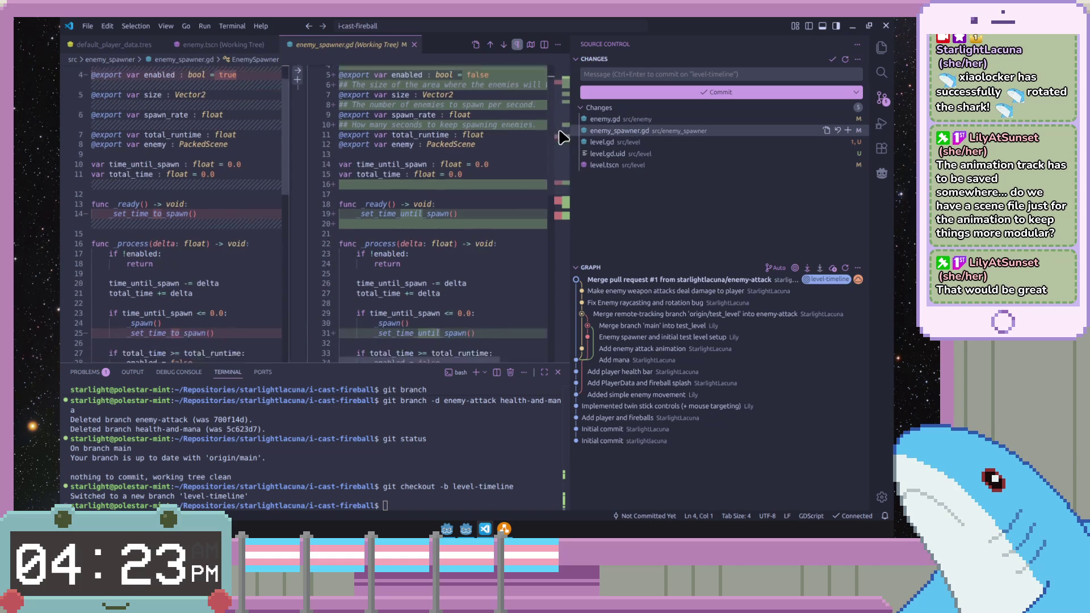
pyautogui.scroll(-1, 571, 158)
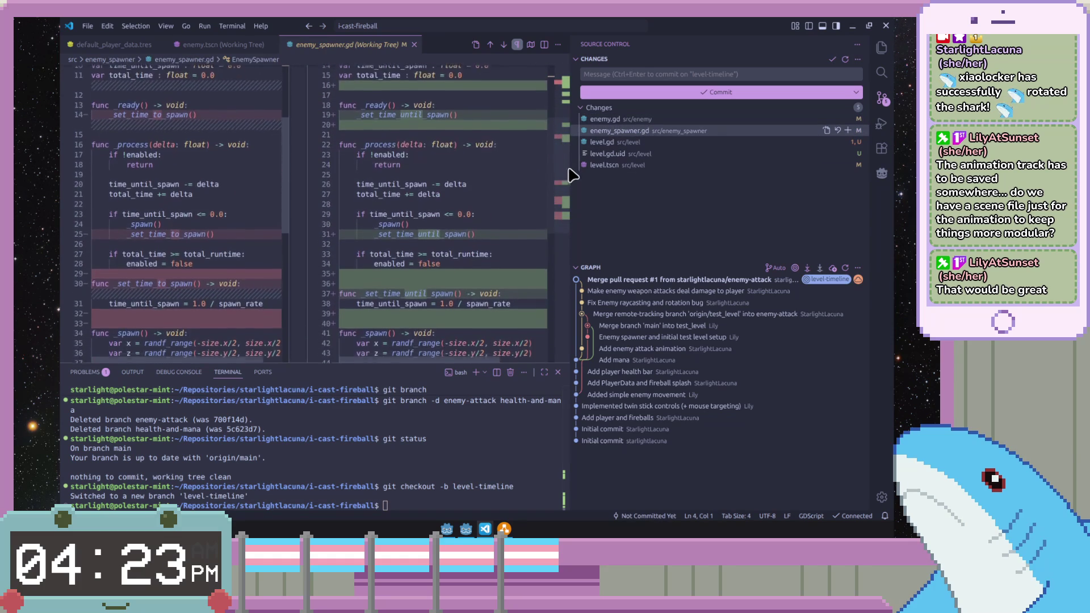
pyautogui.scroll(-1, 574, 170)
pyautogui.scroll(-1, 574, 182)
pyautogui.scroll(-1, 574, 183)
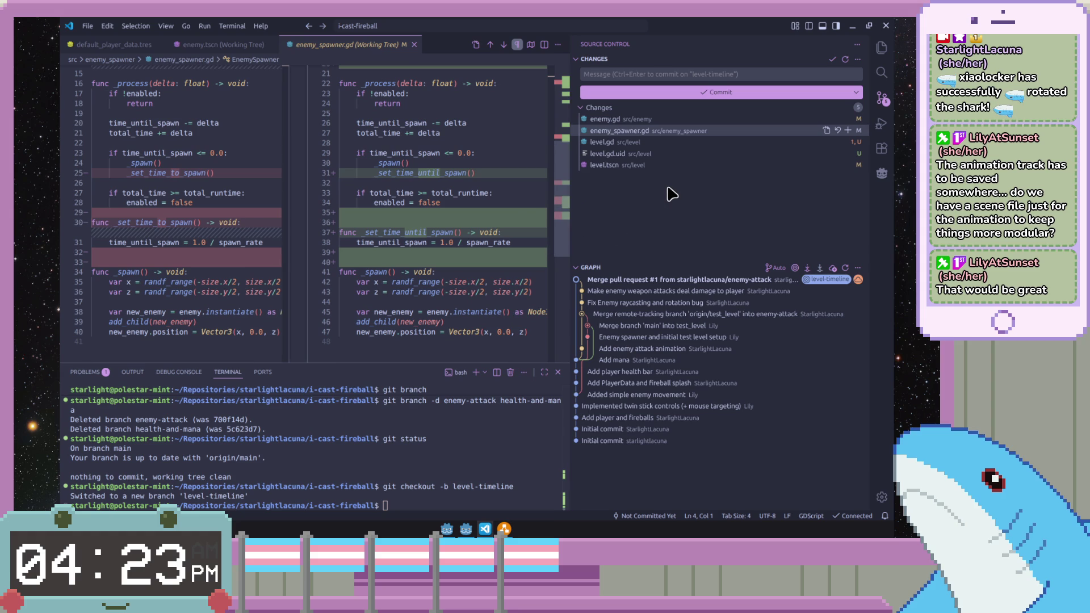
pyautogui.click(628, 142)
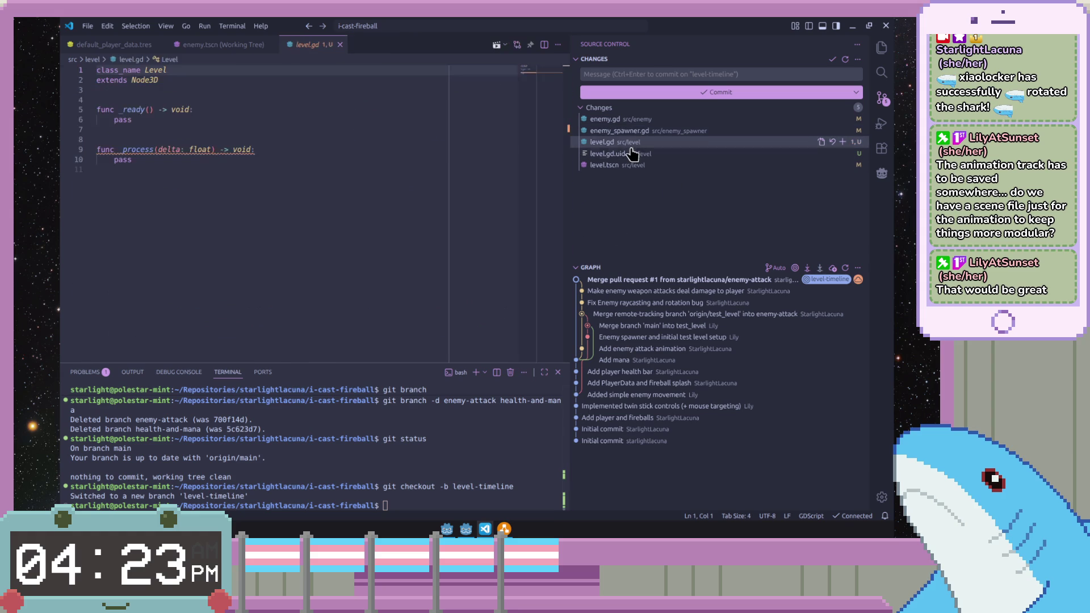
pyautogui.click(630, 165)
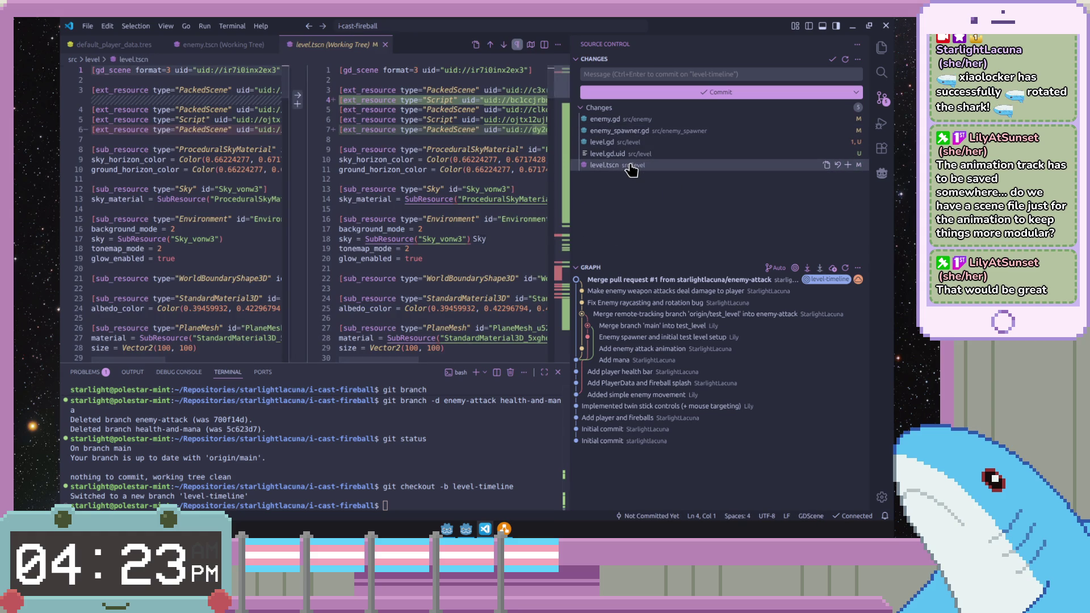
pyautogui.moveTo(562, 122); pyautogui.dragTo(567, 331)
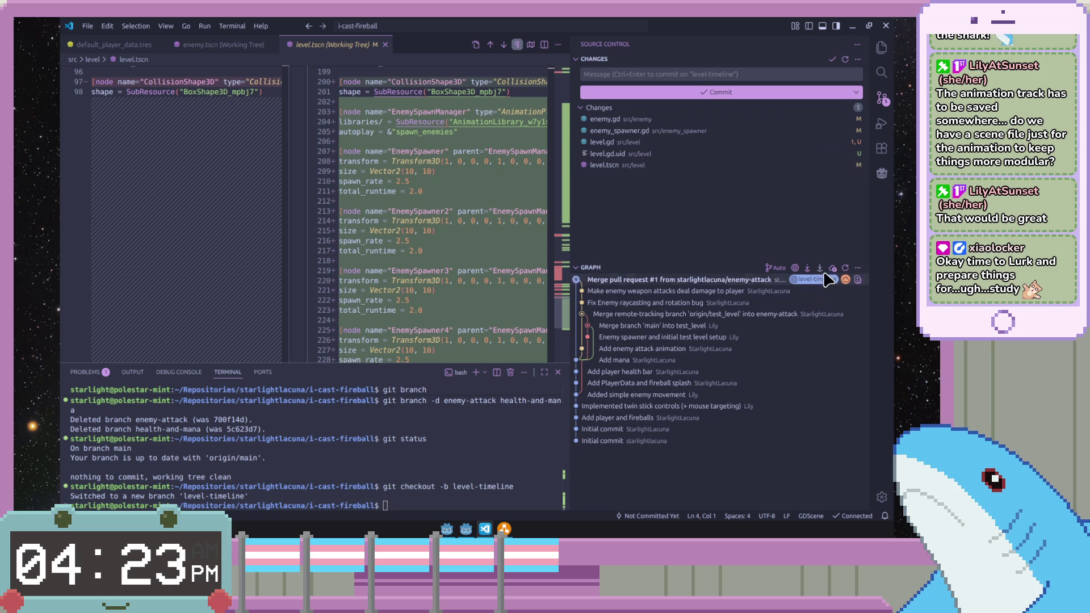
pyautogui.click(732, 74)
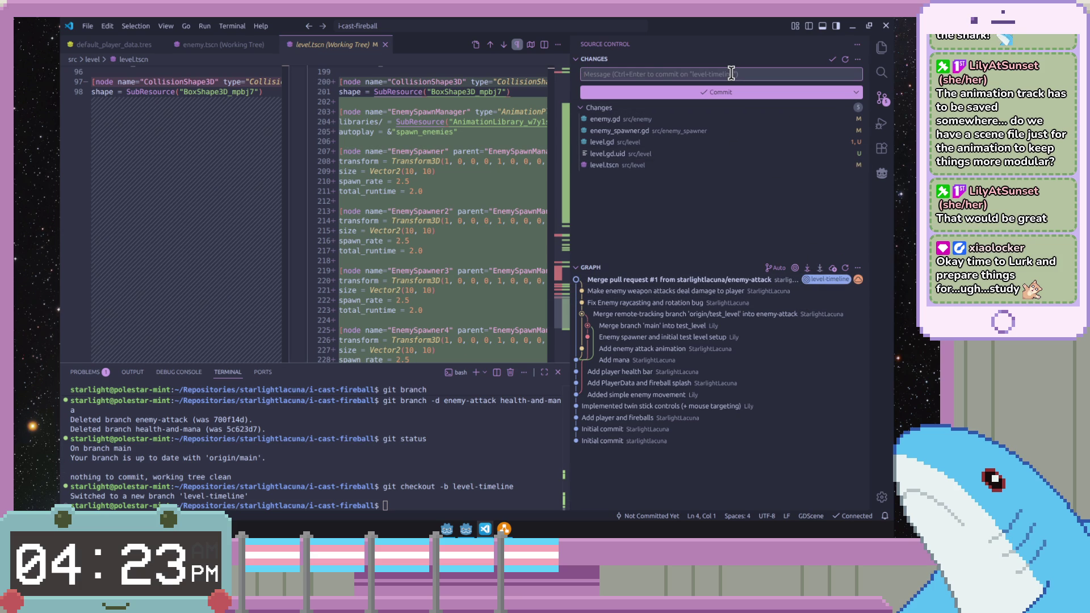
pyautogui.write('Add basic level timeline')
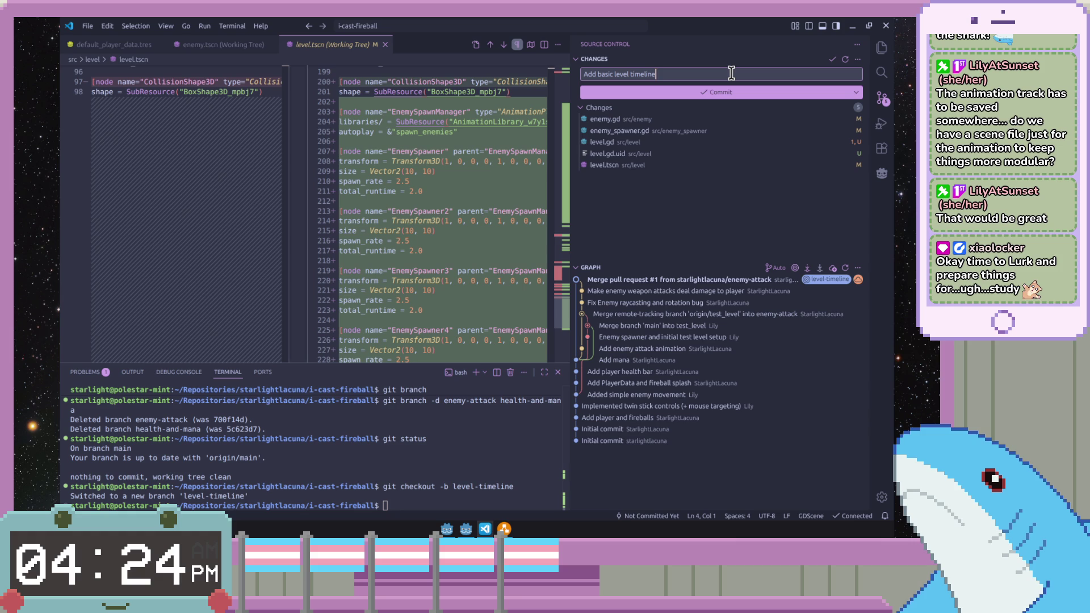
pyautogui.moveTo(647, 107)
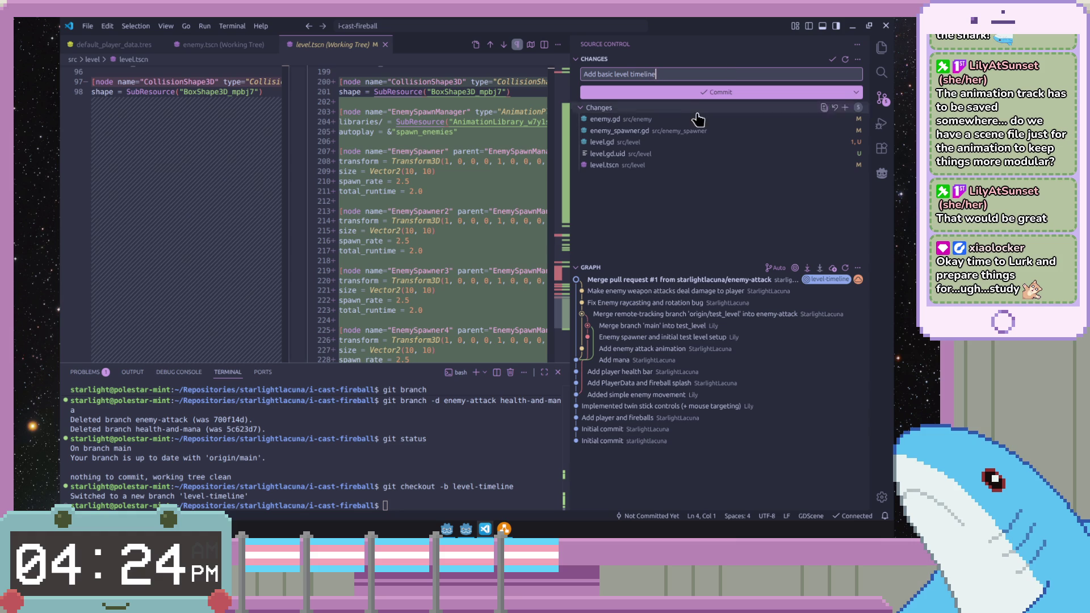
# - Stage all five changed files under the message "Add basic level timeline" and view level.gd.uid
pyautogui.click(844, 108)
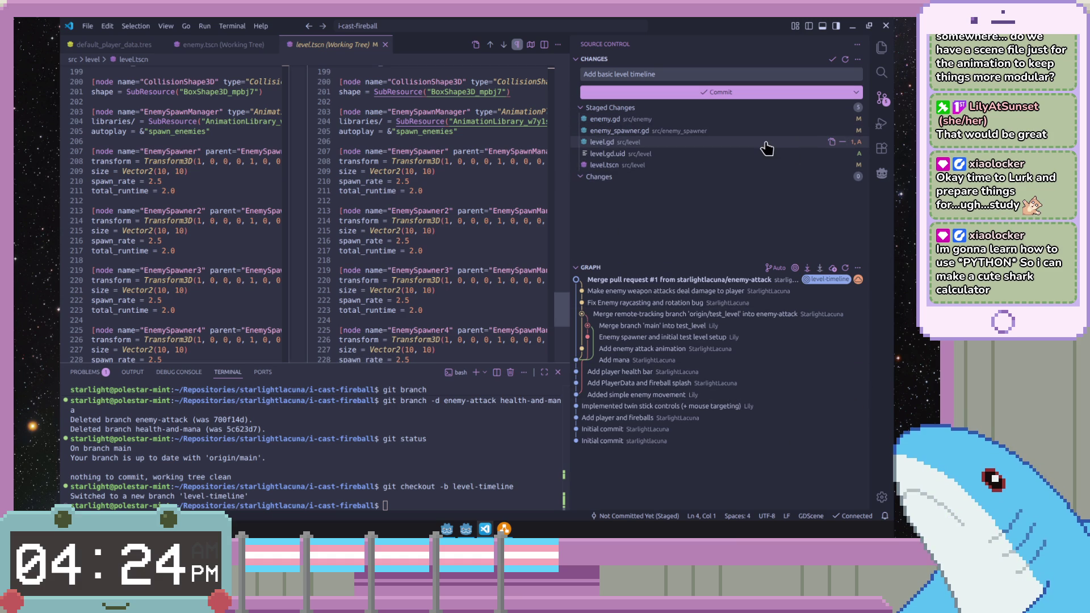
pyautogui.click(762, 143)
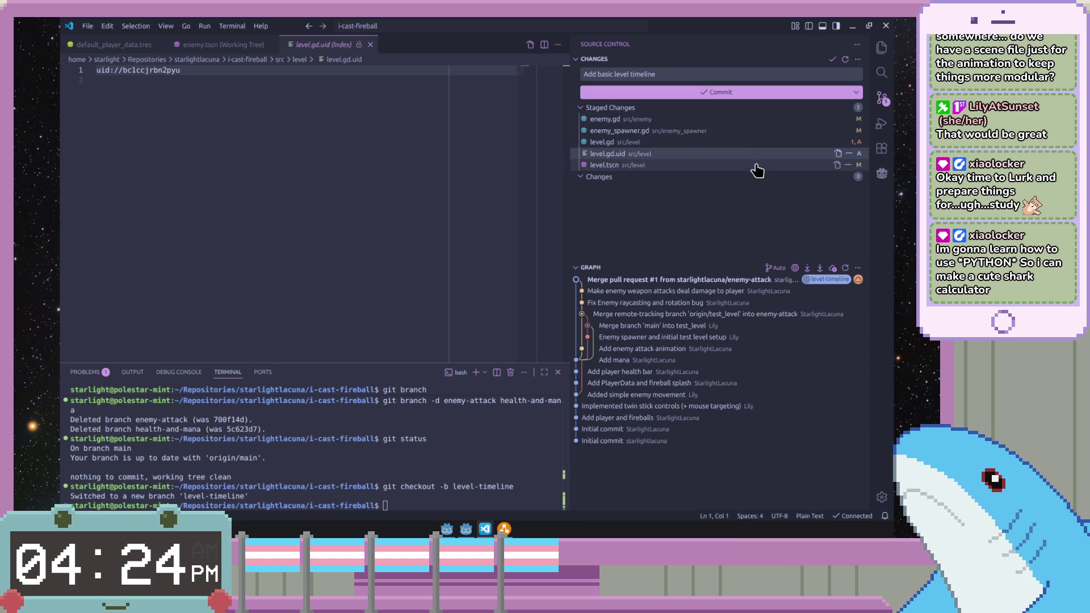
# - Review the staged diffs of level.tscn, enemy_spawner.gd, enemy.gd and level.gd
pyautogui.click(757, 166)
pyautogui.click(746, 131)
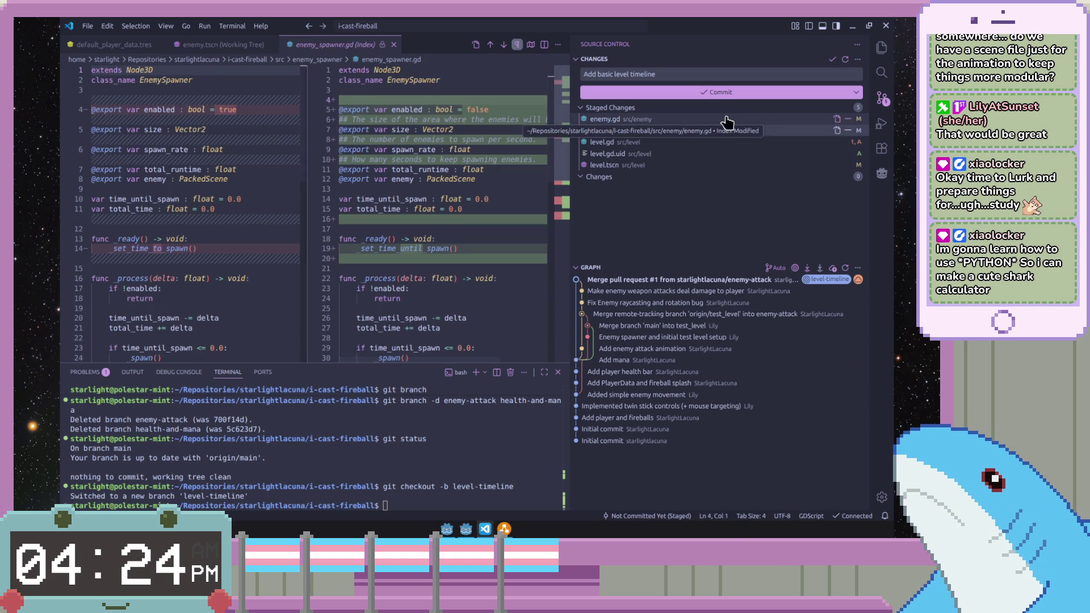
pyautogui.scroll(-2, 567, 108)
pyautogui.scroll(-3, 567, 108)
pyautogui.scroll(-2, 567, 108)
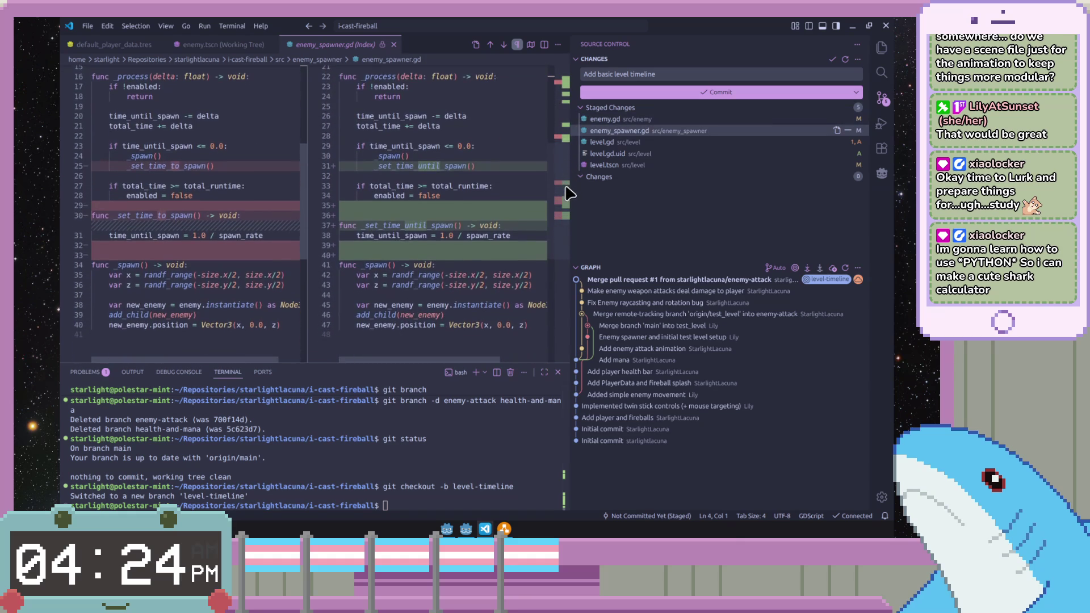
pyautogui.click(652, 118)
pyautogui.scroll(-2, 562, 164)
pyautogui.scroll(-3, 563, 164)
pyautogui.scroll(-5, 562, 165)
pyautogui.scroll(-5, 585, 195)
pyautogui.scroll(-5, 577, 219)
pyautogui.scroll(-5, 576, 264)
pyautogui.scroll(15, 576, 282)
pyautogui.scroll(15, 576, 281)
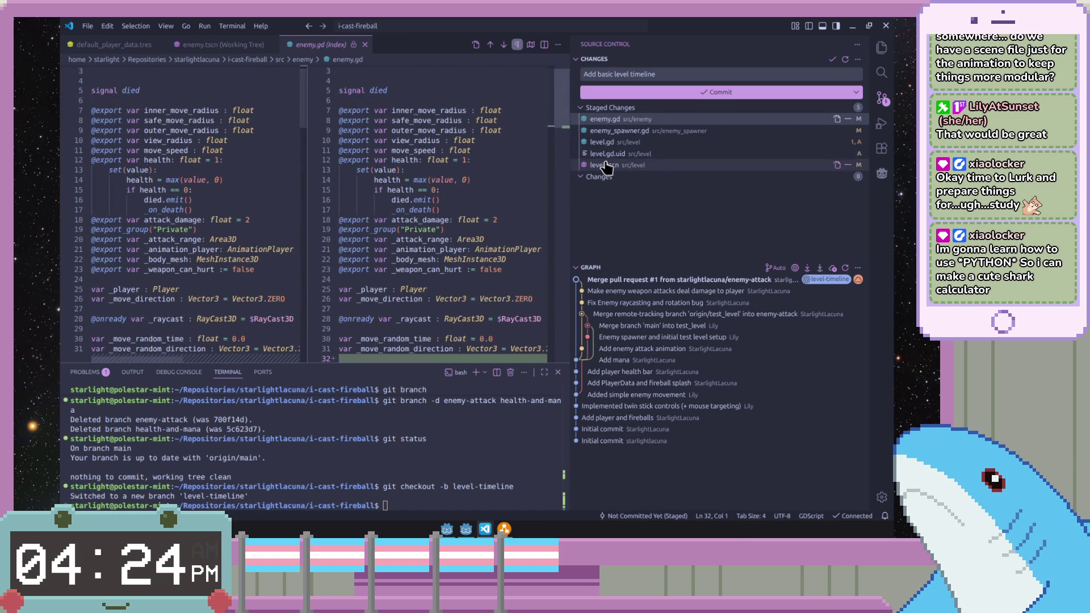
pyautogui.click(620, 131)
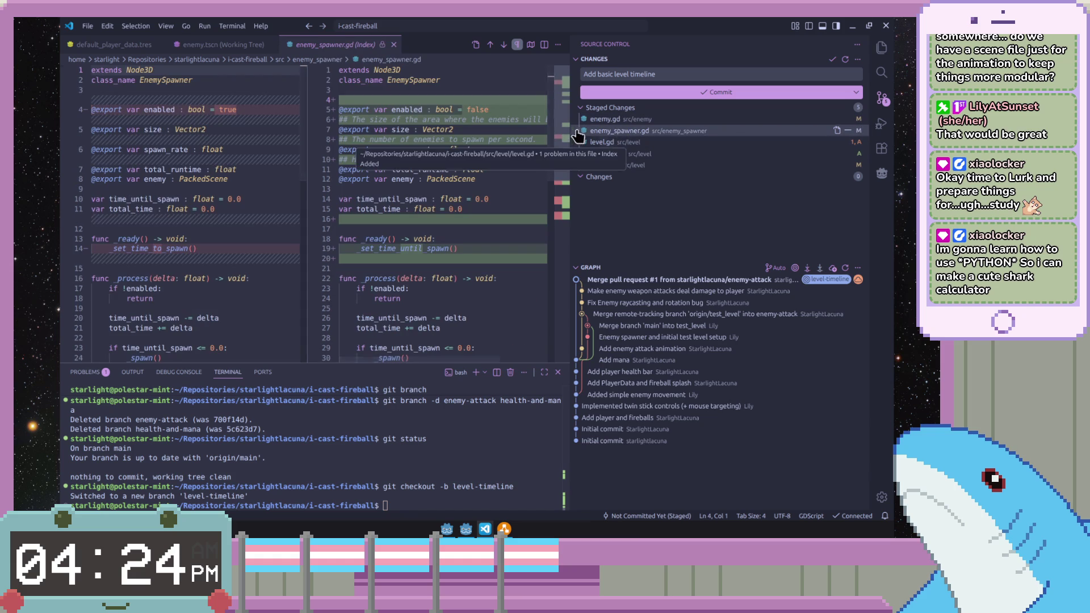
pyautogui.scroll(-1, 560, 128)
pyautogui.scroll(-1, 561, 154)
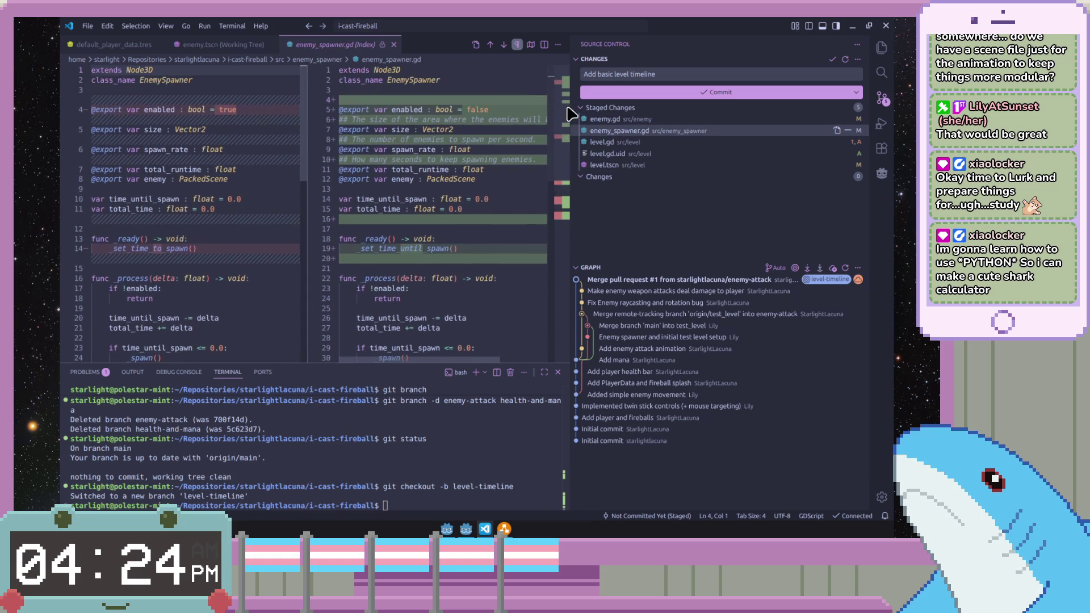
pyautogui.scroll(-2, 563, 177)
pyautogui.scroll(-2, 563, 177)
pyautogui.scroll(-2, 566, 183)
pyautogui.scroll(-2, 566, 204)
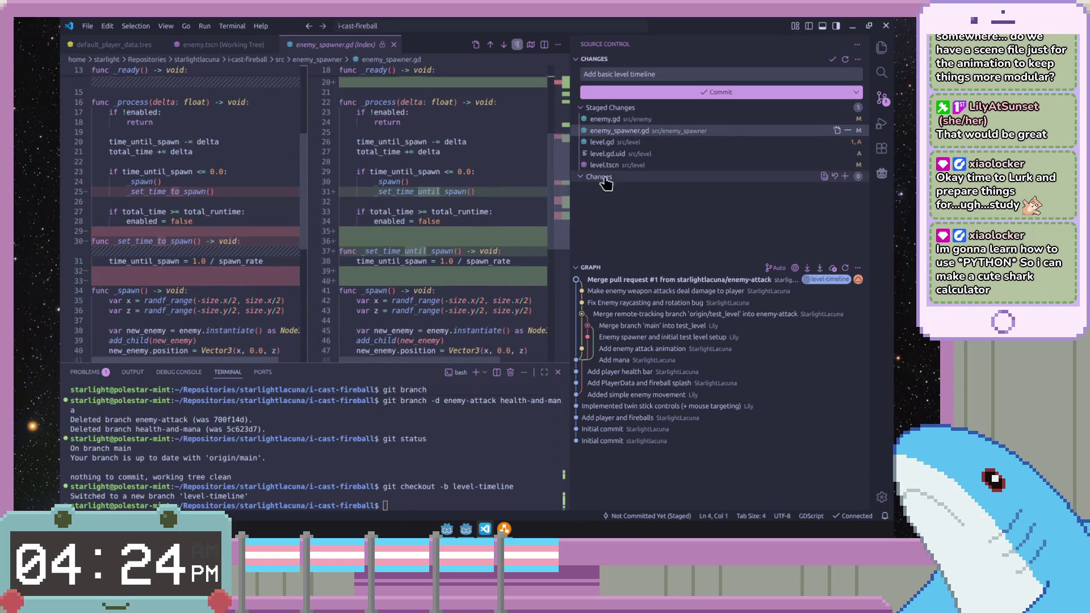
pyautogui.click(641, 142)
pyautogui.click(639, 154)
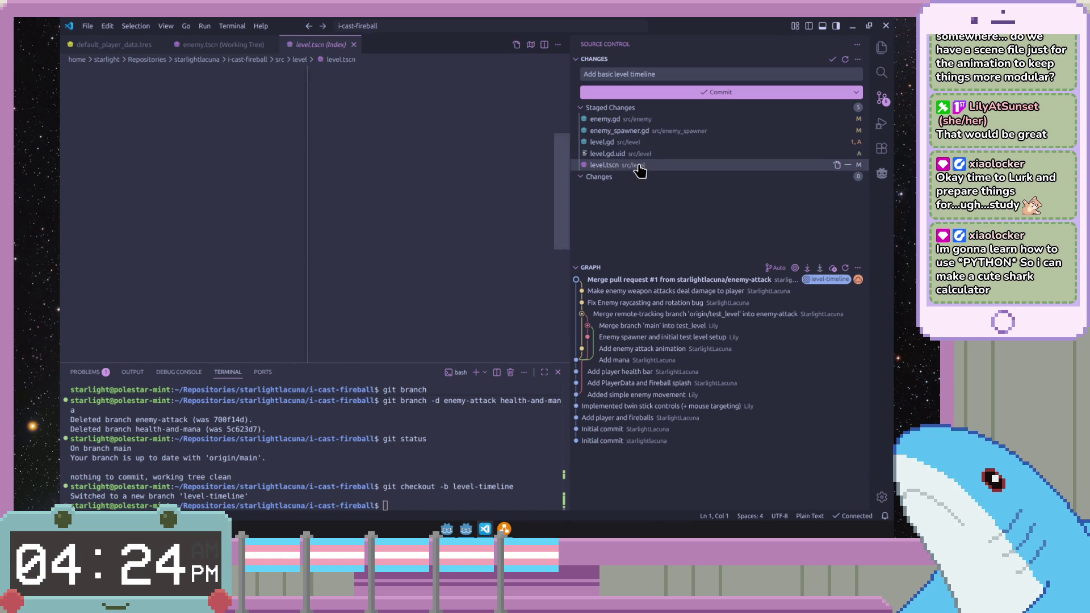
pyautogui.scroll(-10, 573, 110)
# - Extend the commit message to "Add basic level timeline using AnimationPlayer" and commit
pyautogui.click(690, 74)
pyautogui.write('using AnimationPlayer')
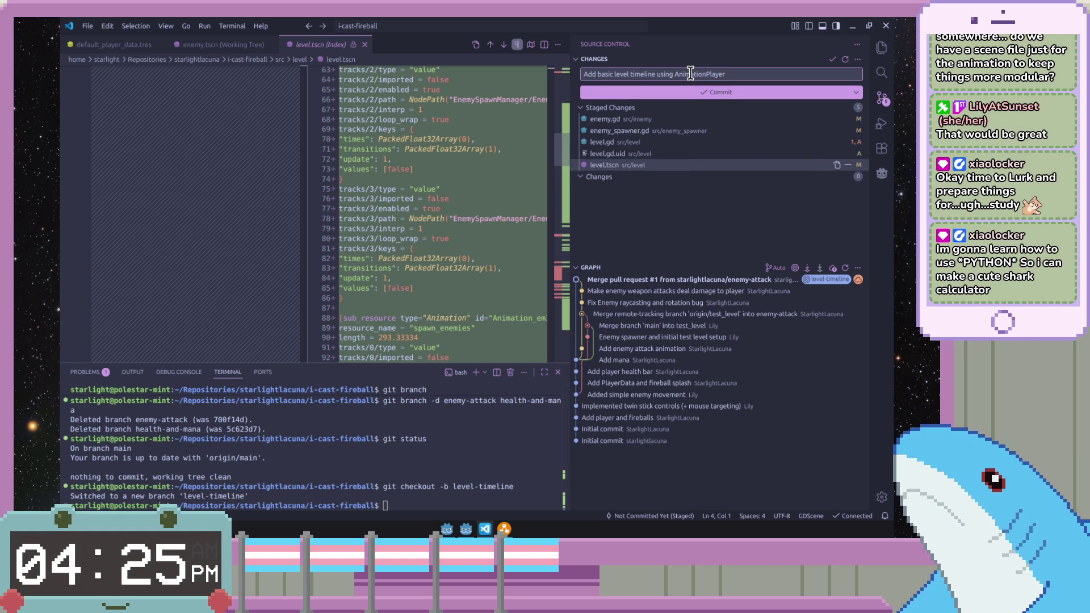
pyautogui.click(690, 92)
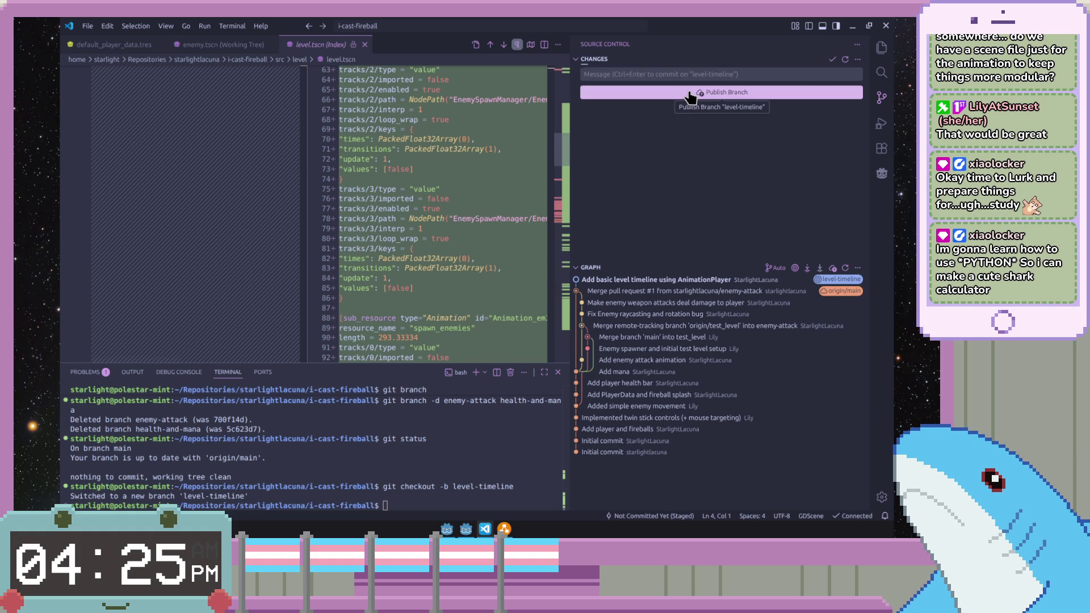
# - Publish the level-timeline branch and show the project's file tree in the Explorer
pyautogui.click(690, 94)
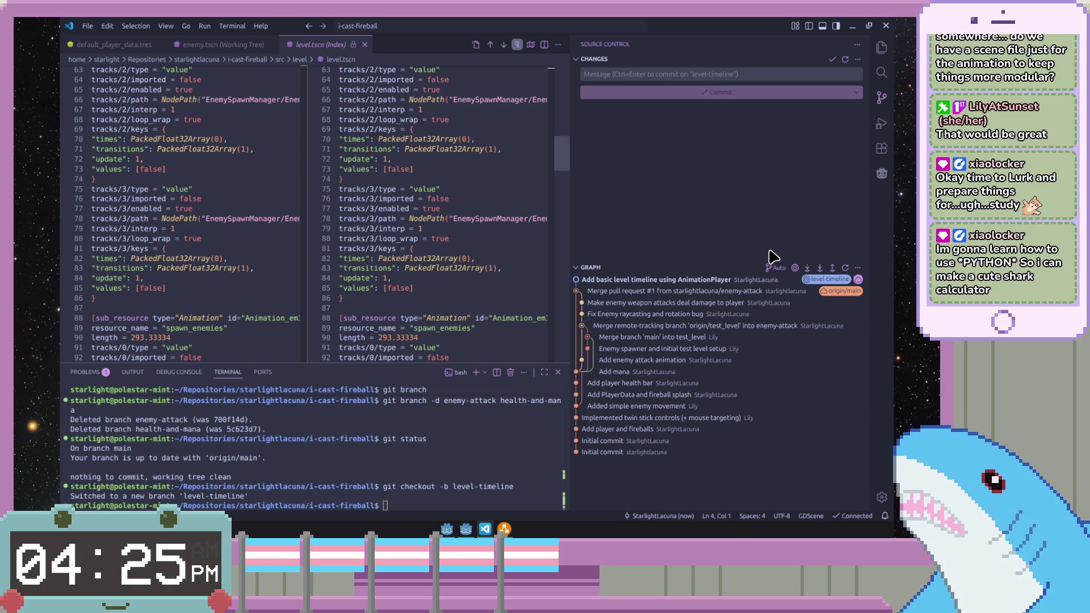
pyautogui.click(883, 48)
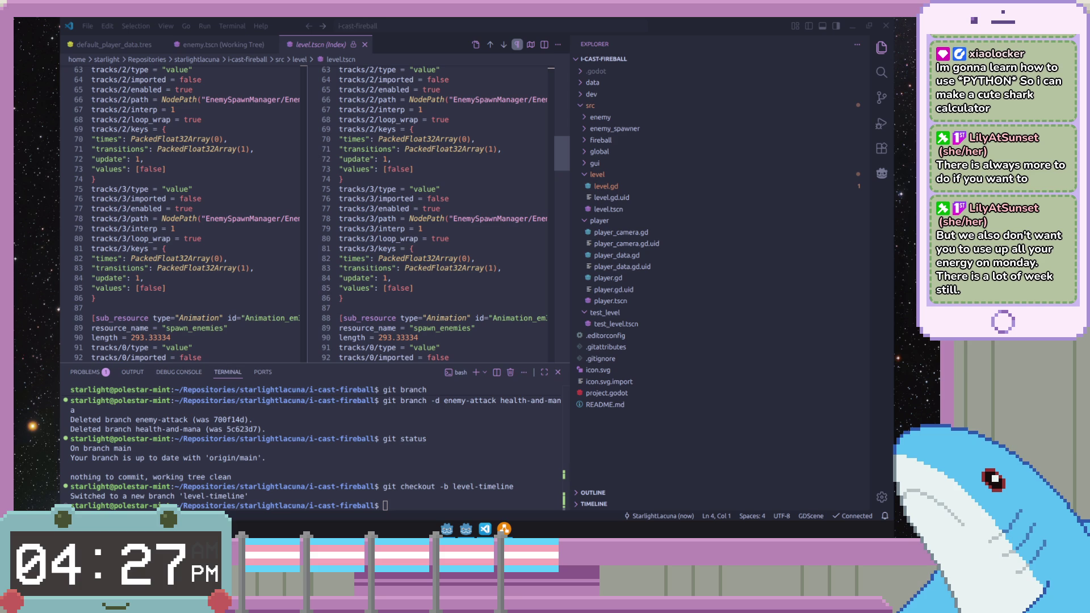
# - Switch from VS Code back to the Godot project window and its level scene
pyautogui.click(432, 238)
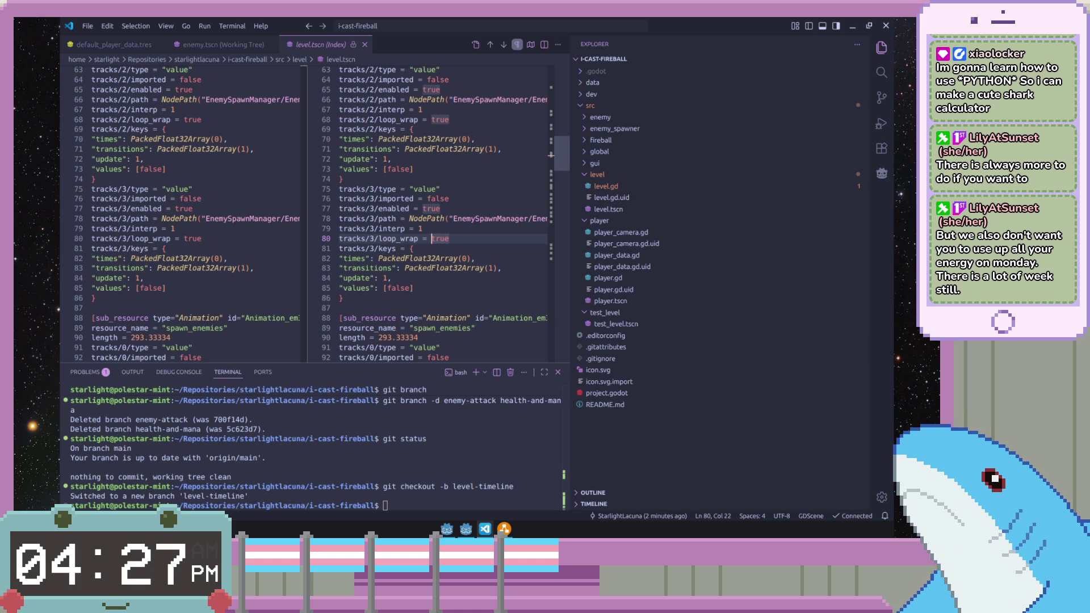
pyautogui.moveTo(447, 529)
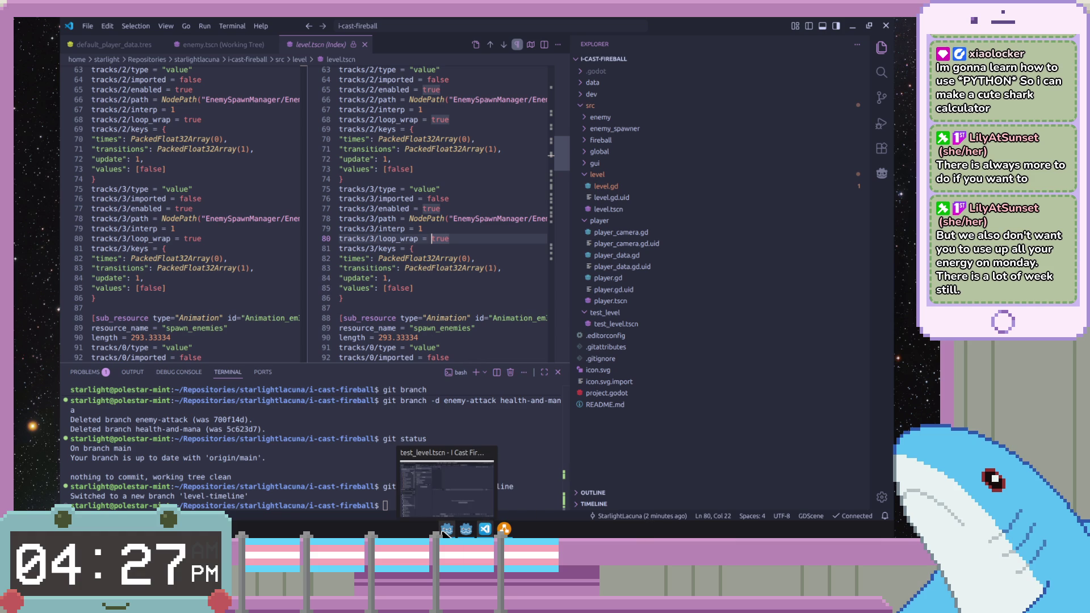
pyautogui.click(447, 529)
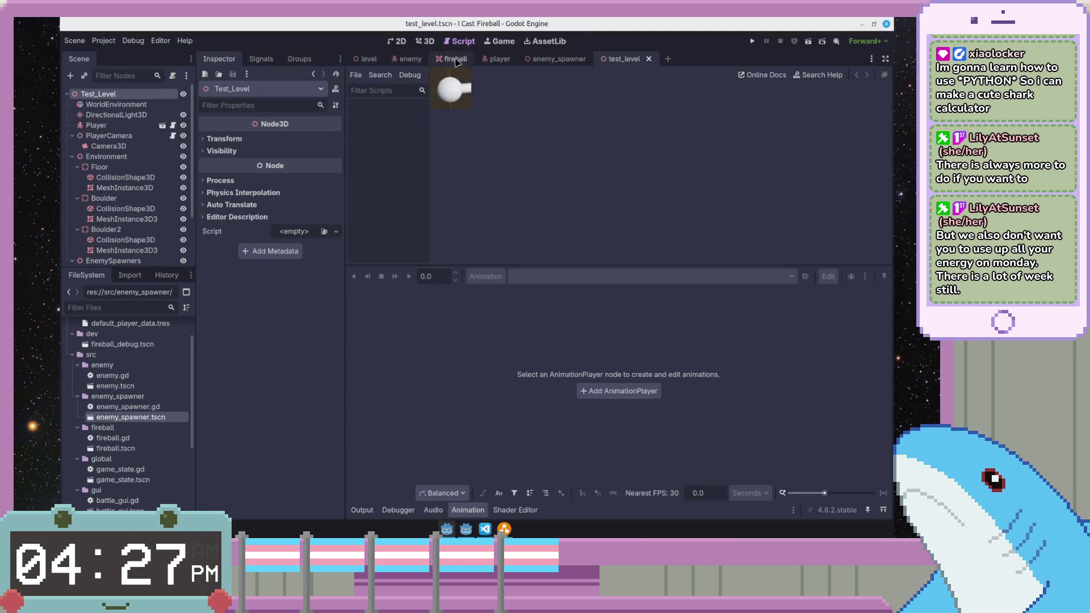
pyautogui.moveTo(451, 59)
pyautogui.click(367, 58)
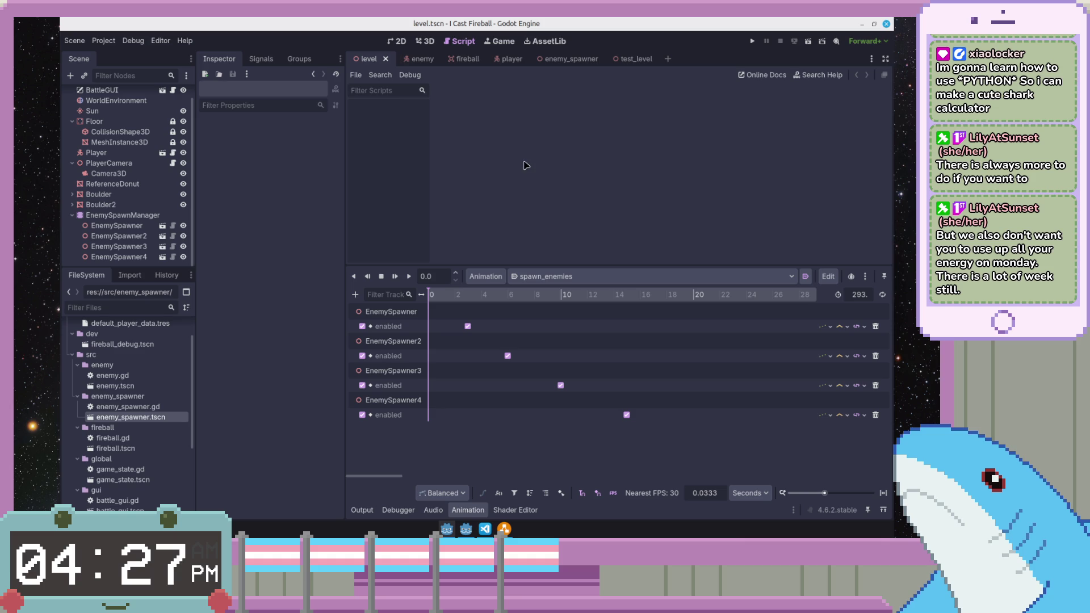
# - Run the level scene briefly, then view it in 3D with the first EnemySpawner selected
pyautogui.click(810, 41)
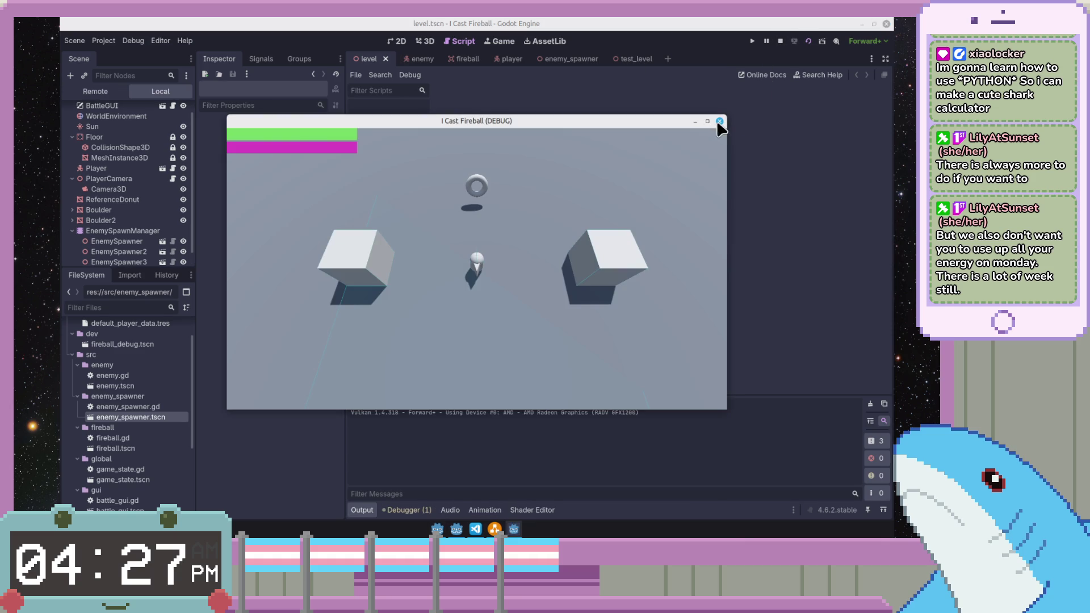
pyautogui.click(720, 121)
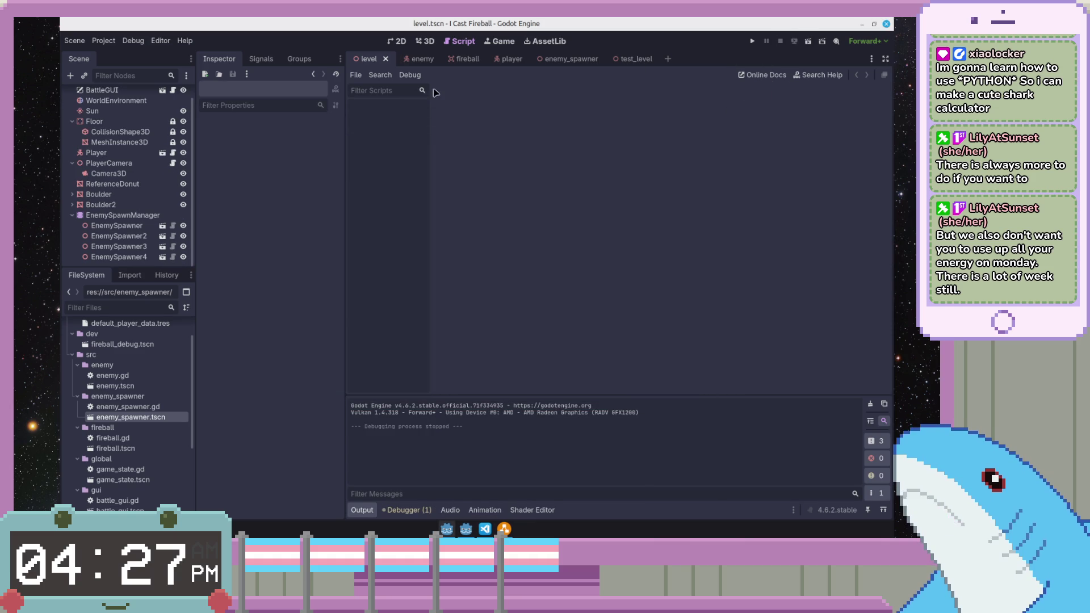
pyautogui.click(422, 42)
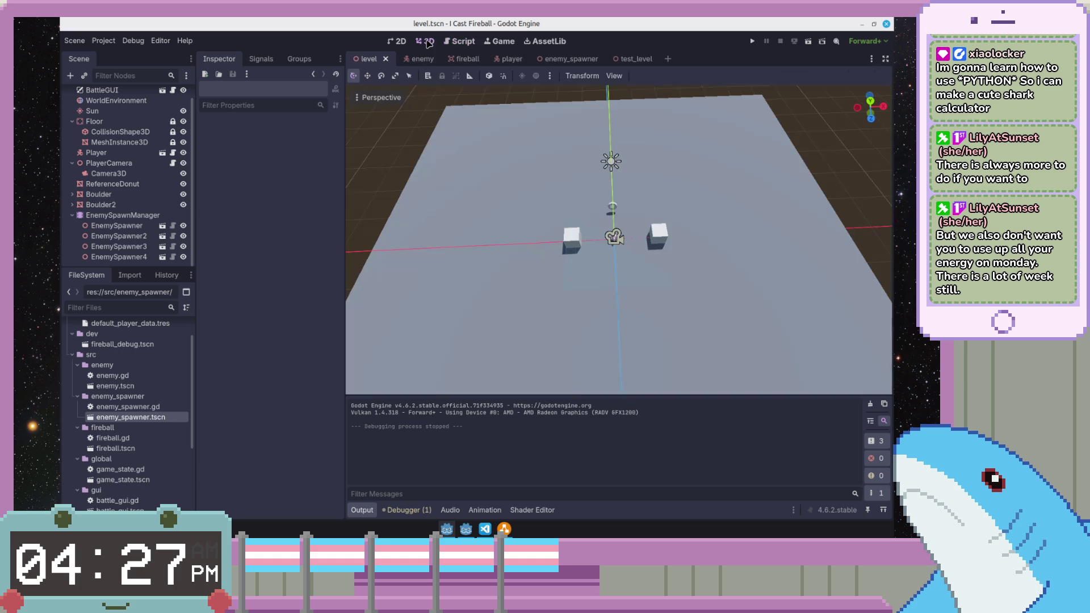
pyautogui.click(117, 226)
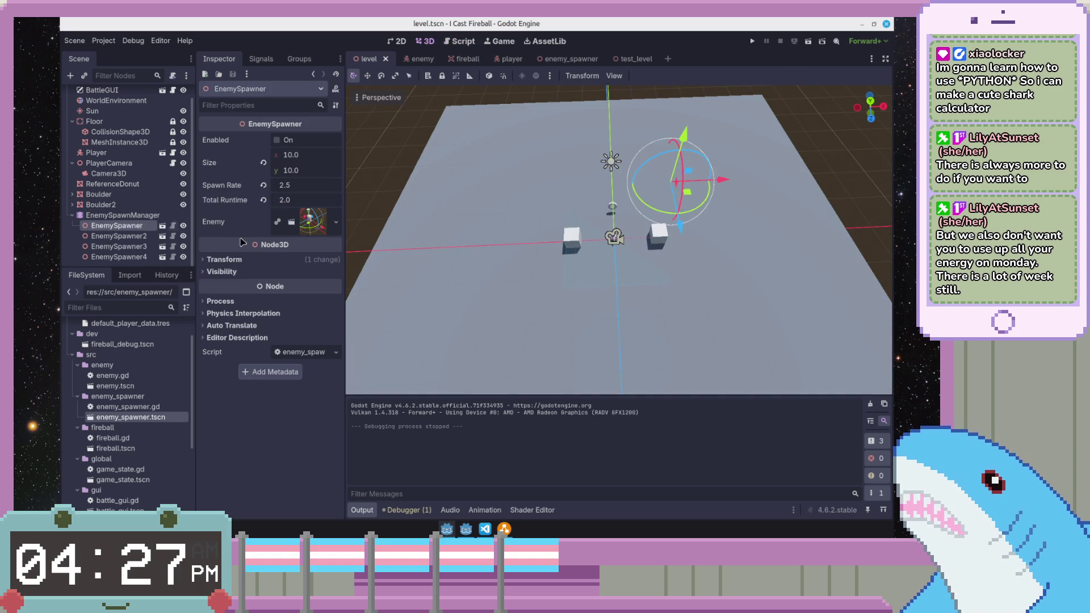
# - Set the Size of all four enemy spawners to 3 × 3 in the Inspector
pyautogui.click(301, 155)
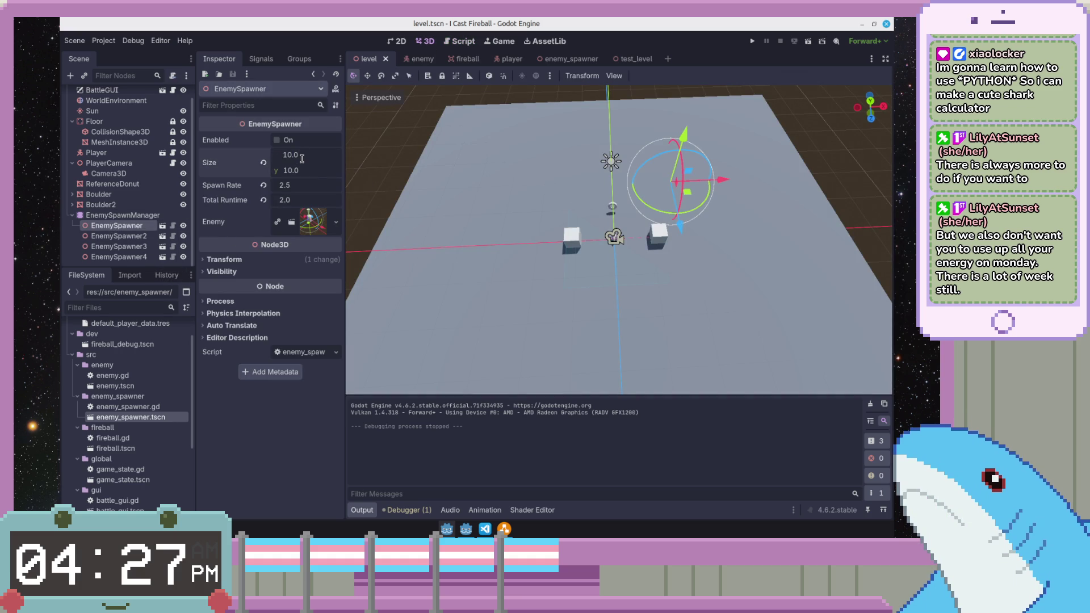
pyautogui.press('BackSpace')
pyautogui.press('BackSpace')
pyautogui.press('BackSpace')
pyautogui.write('3')
pyautogui.press('Tab')
pyautogui.write('3')
pyautogui.press('Return')
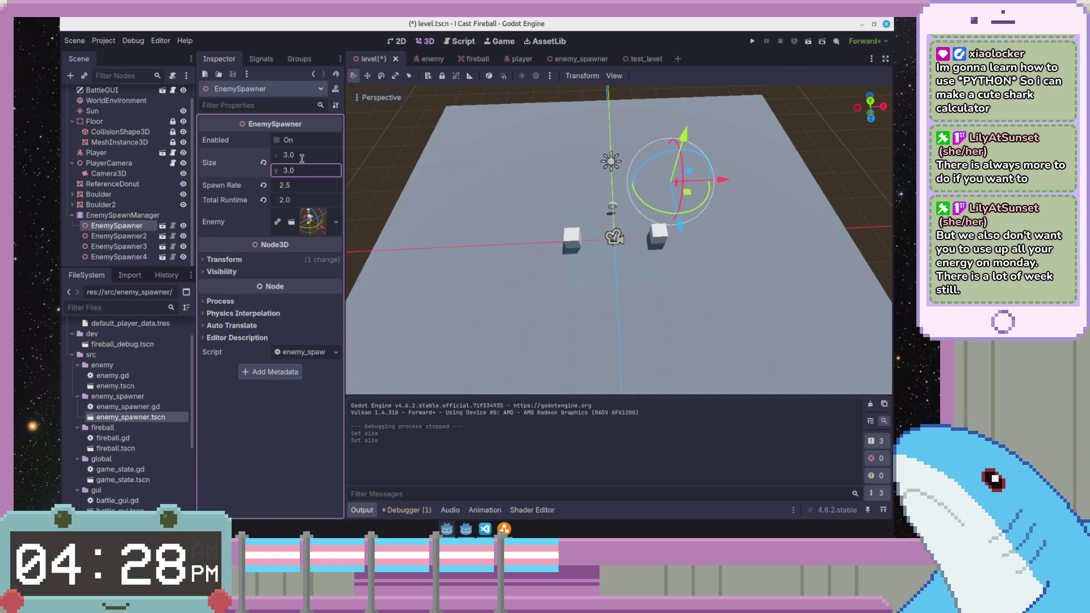
pyautogui.click(119, 236)
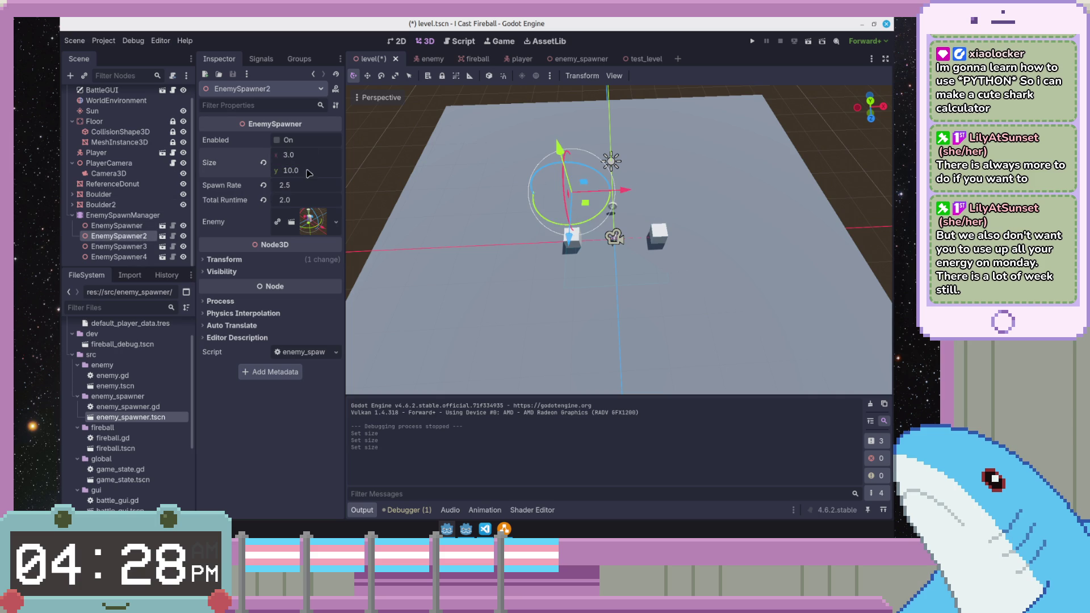
pyautogui.press('Down')
pyautogui.click(297, 154)
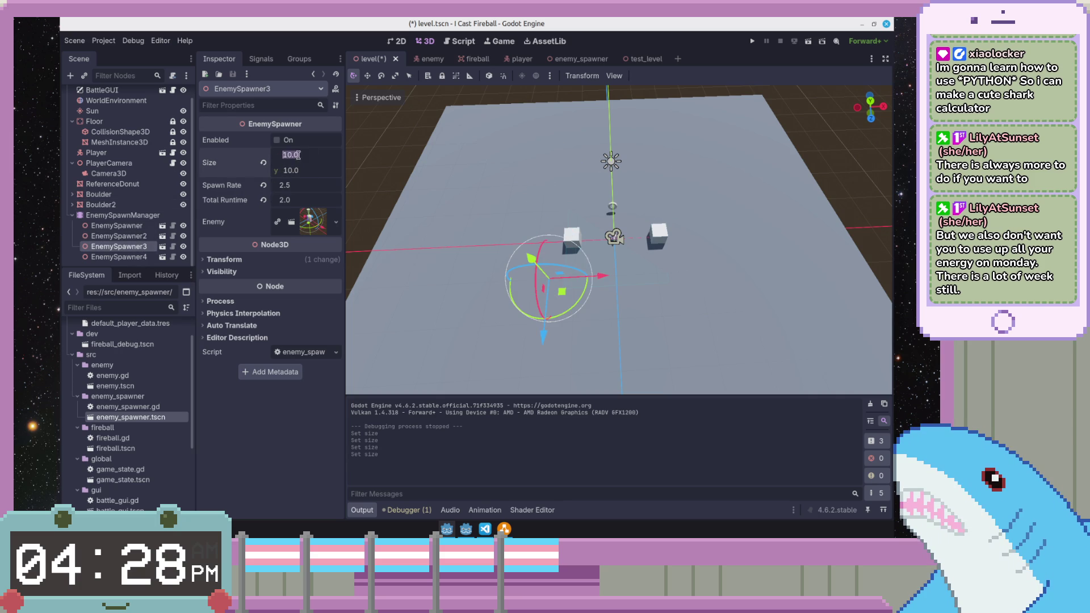
pyautogui.press('Return')
pyautogui.click(119, 256)
pyautogui.click(291, 154)
pyautogui.write('33')
# - Set each spawner's Total Runtime to 2.1 and start a playtest of the level
pyautogui.click(296, 200)
pyautogui.write('2.')
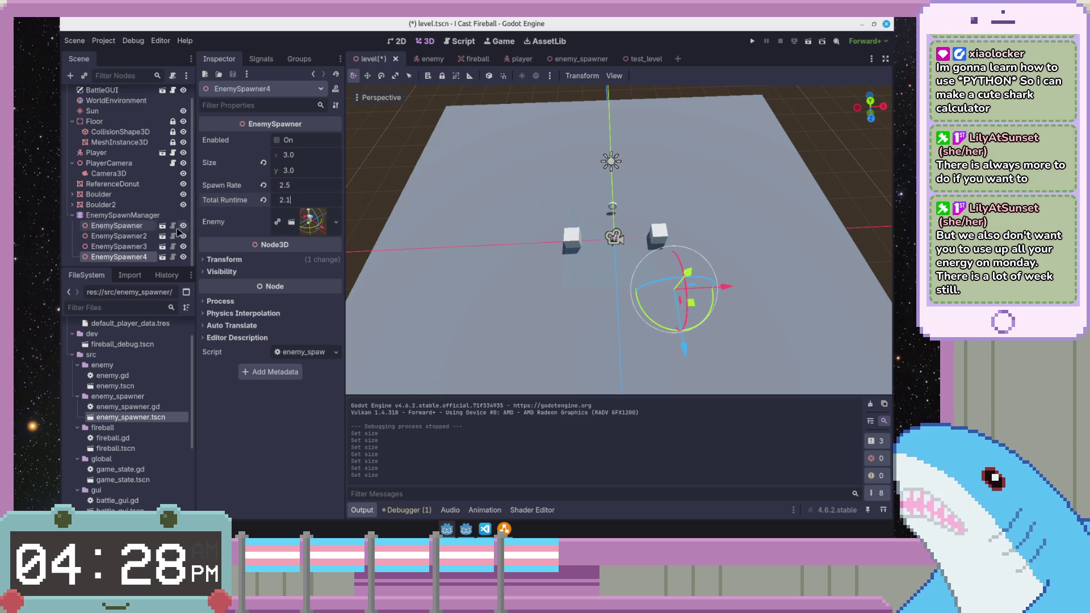
pyautogui.click(119, 235)
pyautogui.click(300, 201)
pyautogui.write('2.0')
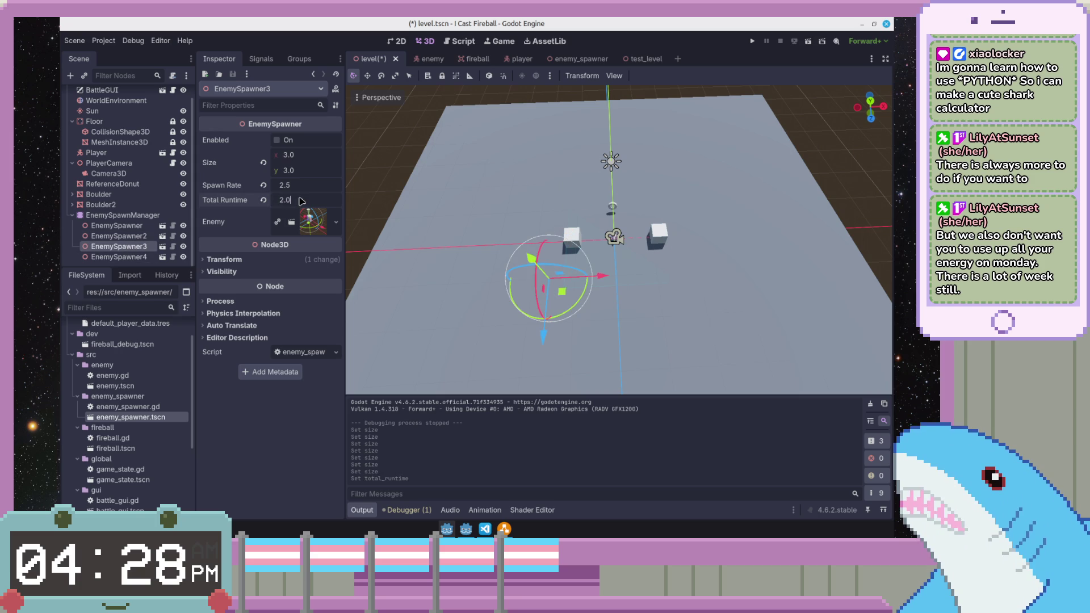
pyautogui.write('1')
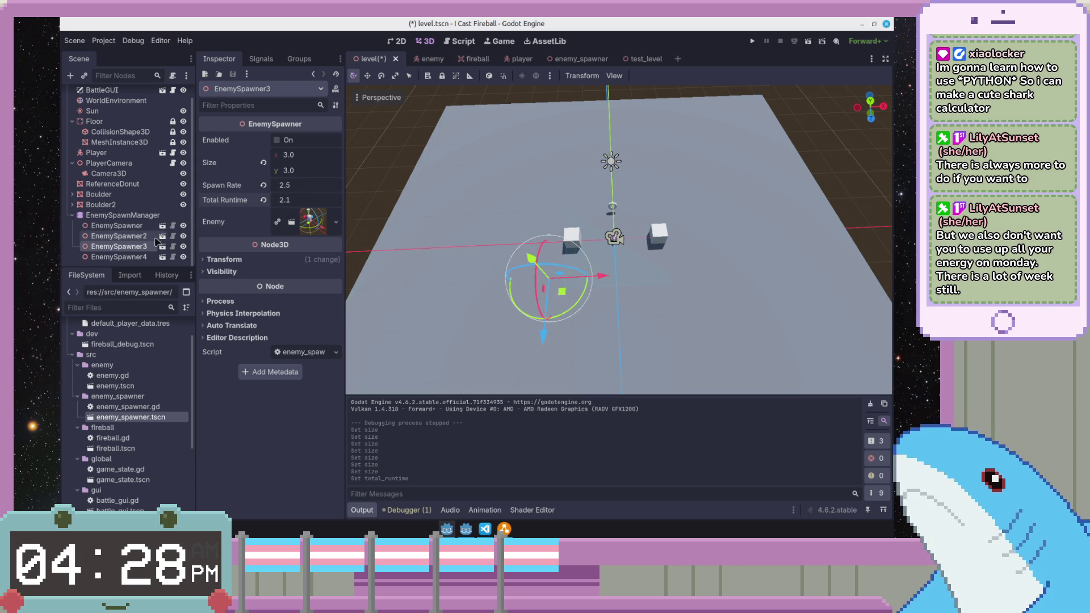
pyautogui.click(119, 236)
pyautogui.click(305, 204)
pyautogui.write('2.1')
pyautogui.press('Return')
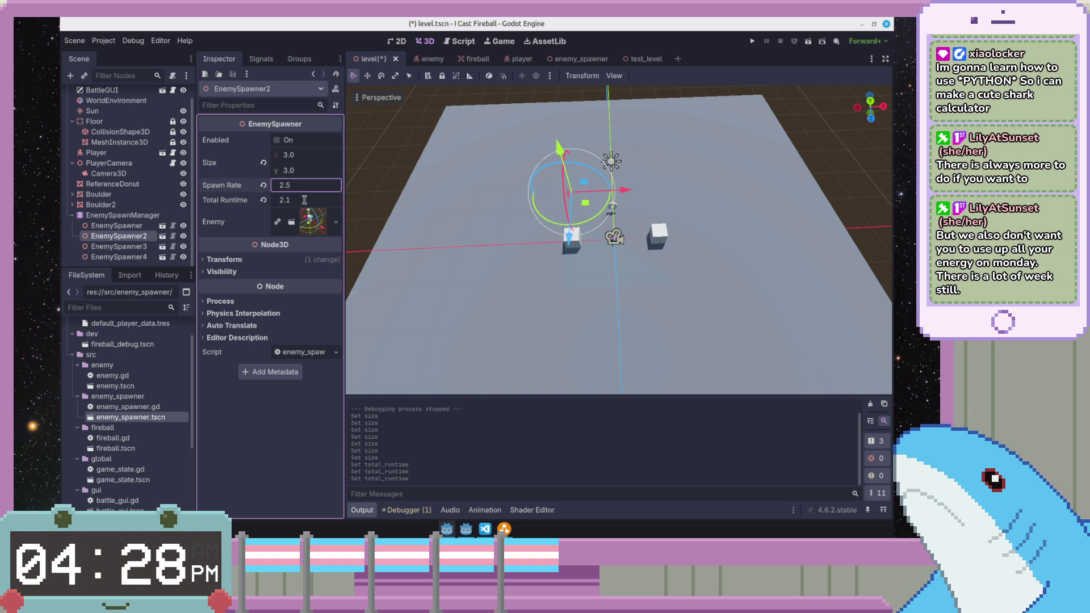
pyautogui.click(119, 215)
pyautogui.click(296, 200)
pyautogui.write('2.1')
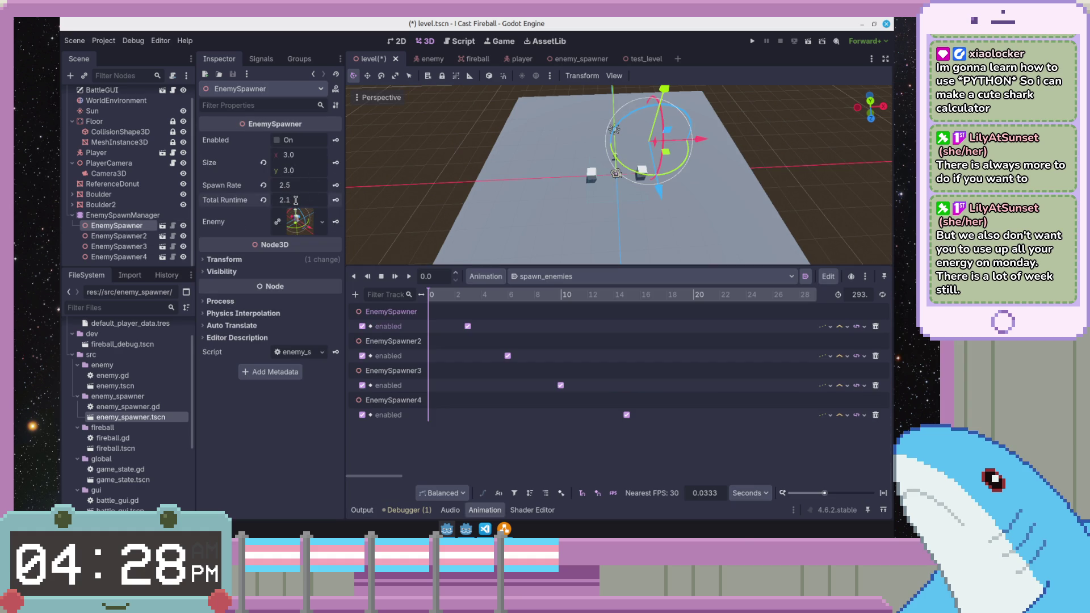
pyautogui.click(808, 41)
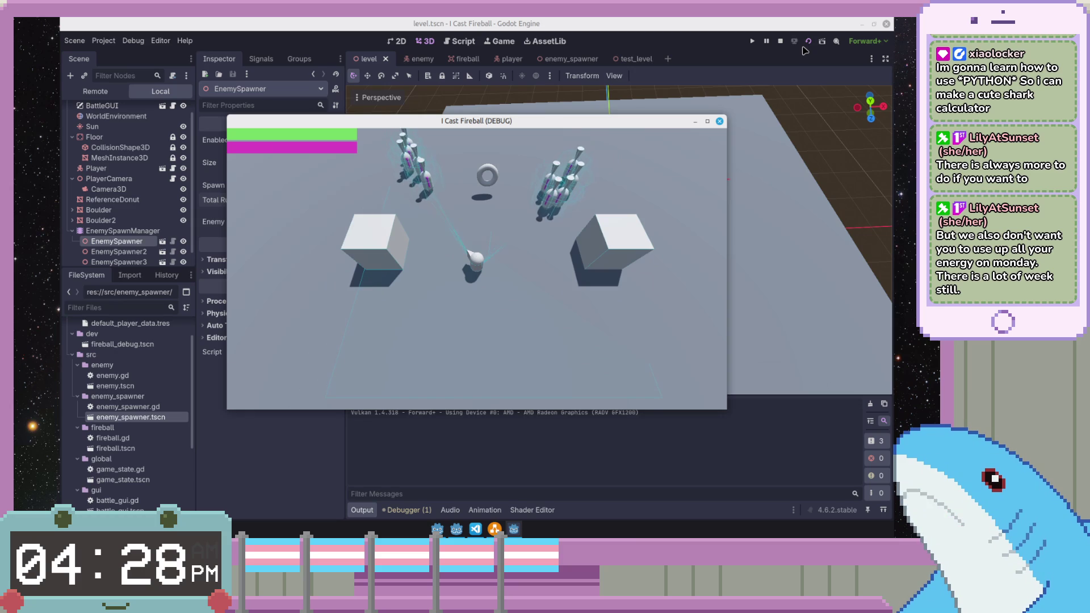
# - Move with WASD and cast fireballs to wipe out the enemy waves, then stop the game
pyautogui.press('s')
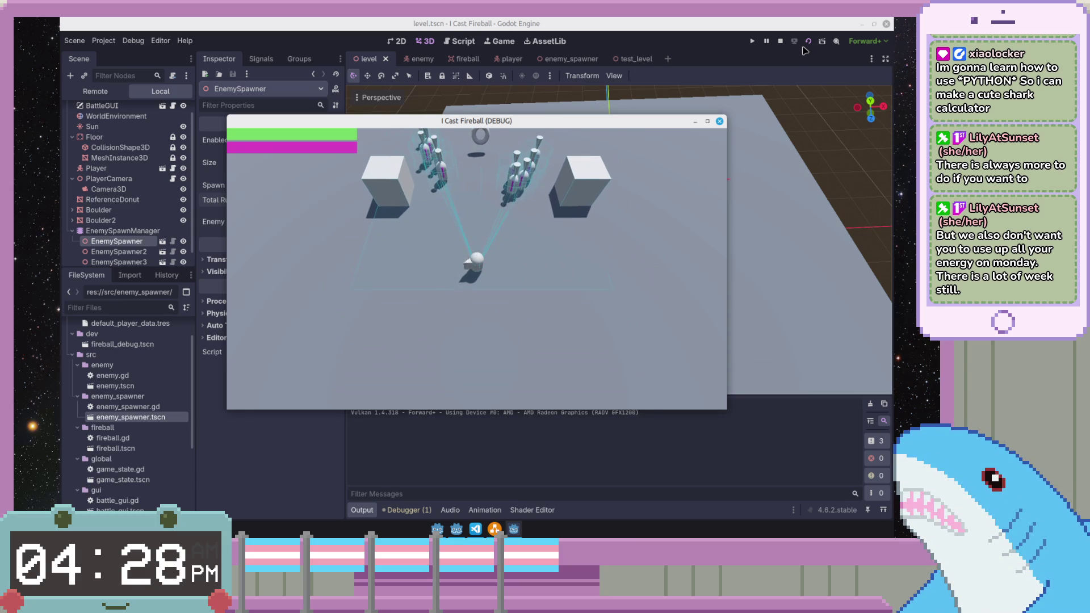
pyautogui.press('s')
pyautogui.press('a')
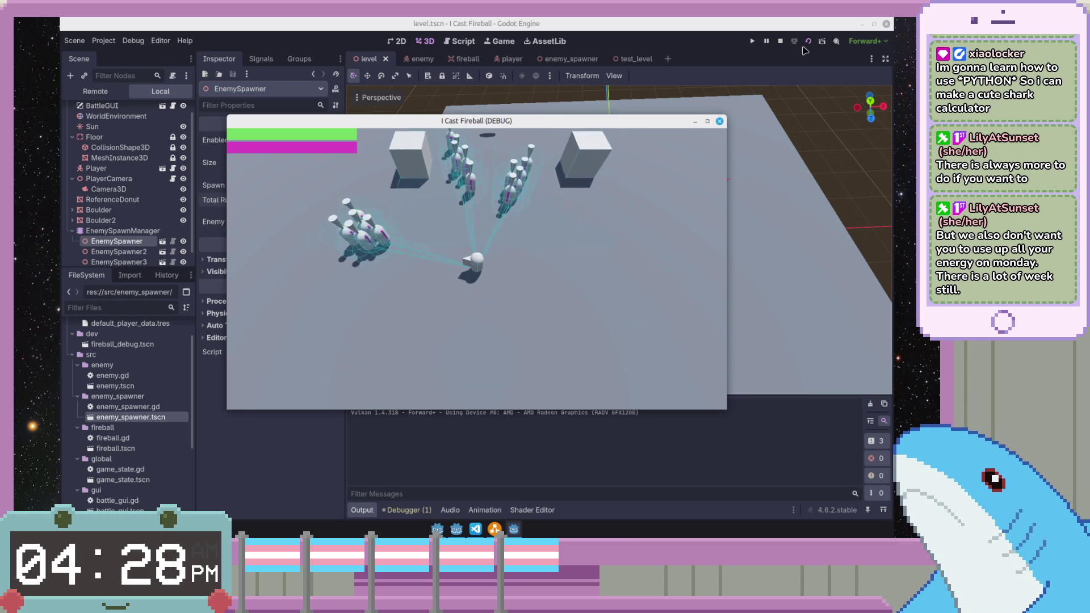
pyautogui.press('d')
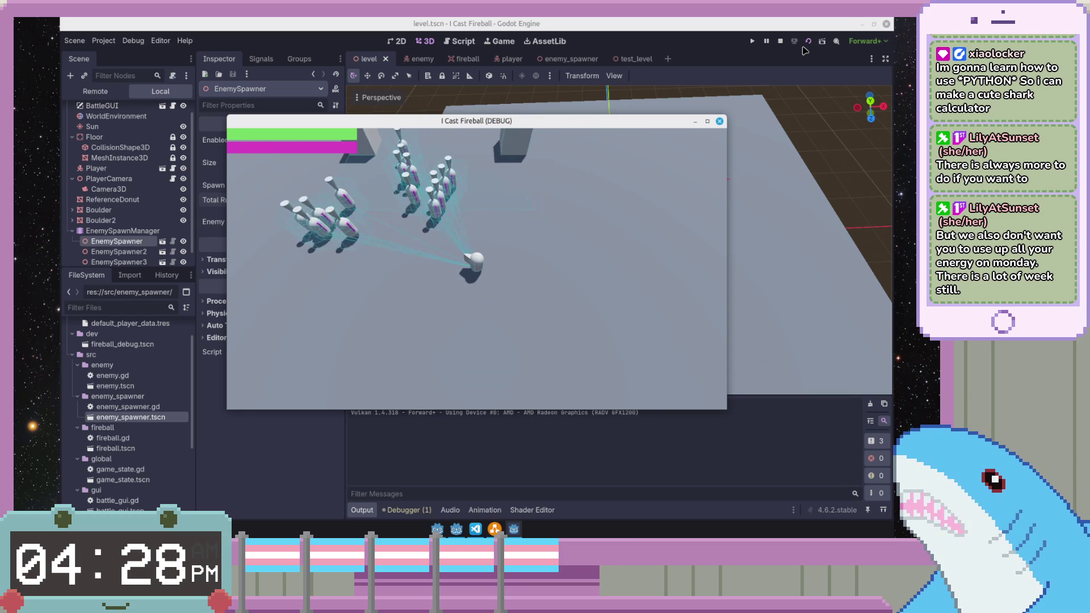
pyautogui.press('a')
pyautogui.press('a')
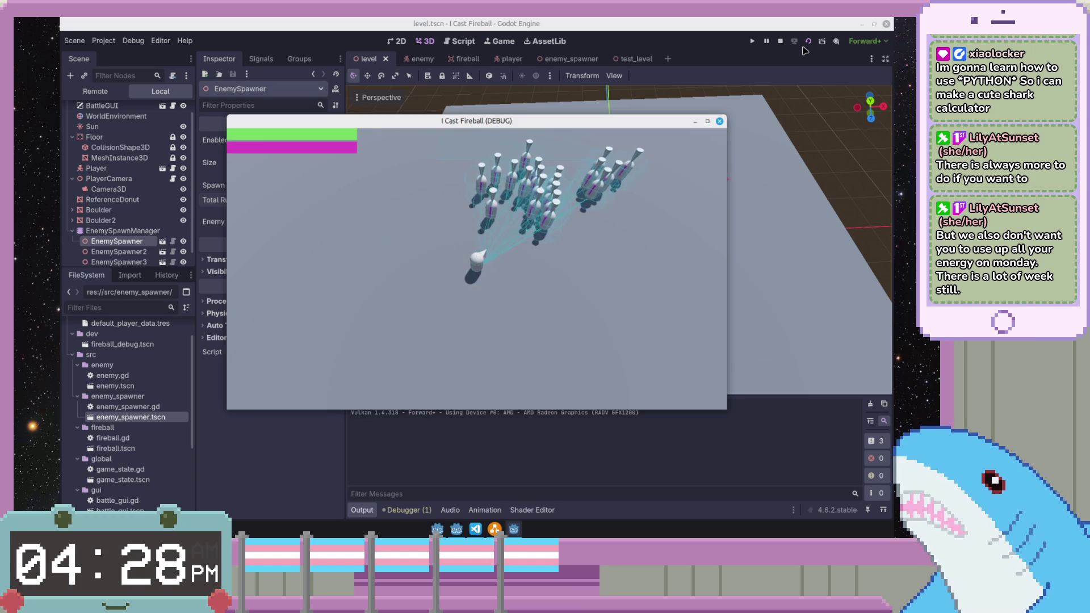
pyautogui.press('space')
pyautogui.press('d')
pyautogui.press('w')
pyautogui.press('space')
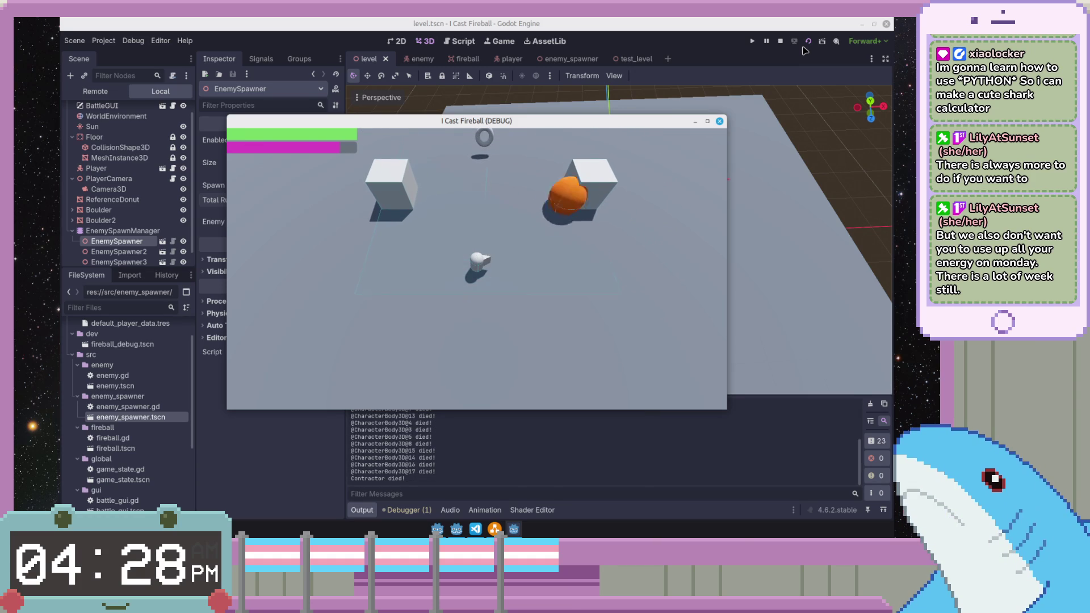
pyautogui.click(720, 122)
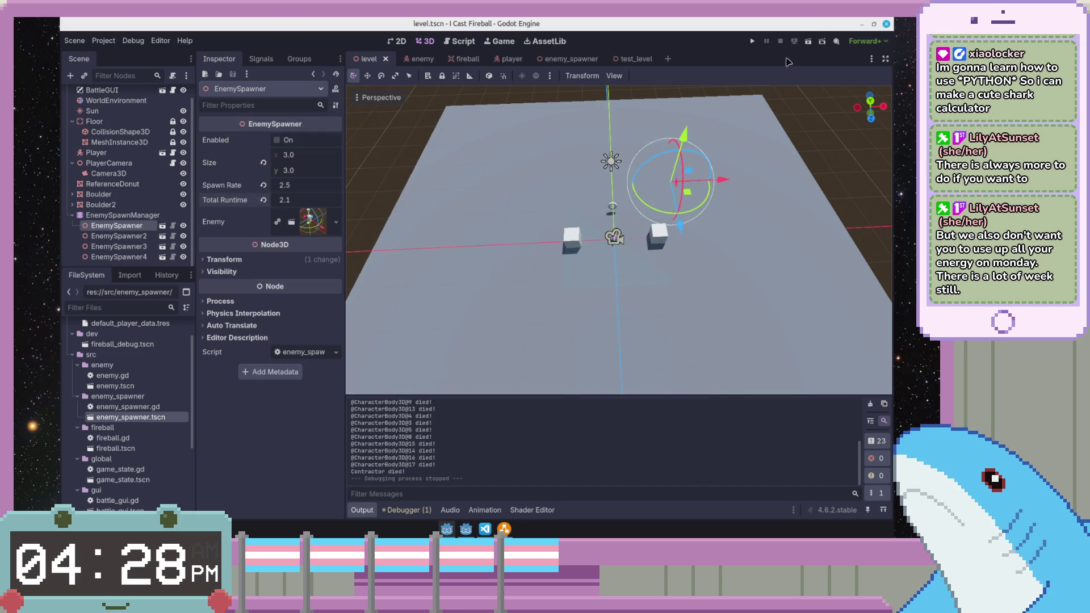